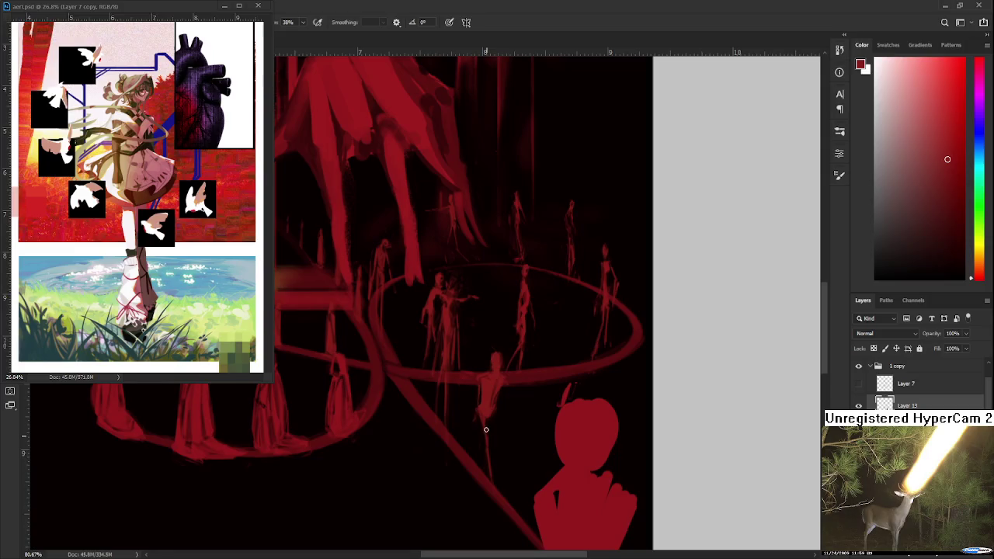
Zoom out to about 60% and pan so the hand, figure rings and bust fit together
key("e")
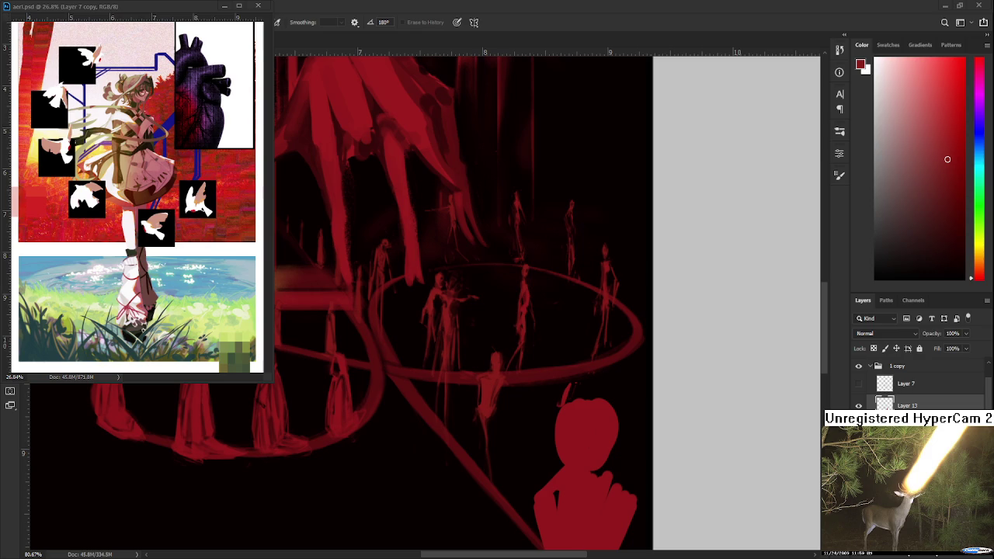
scroll(469, 440, "down", 3)
left_click_drag(470, 440, 457, 368)
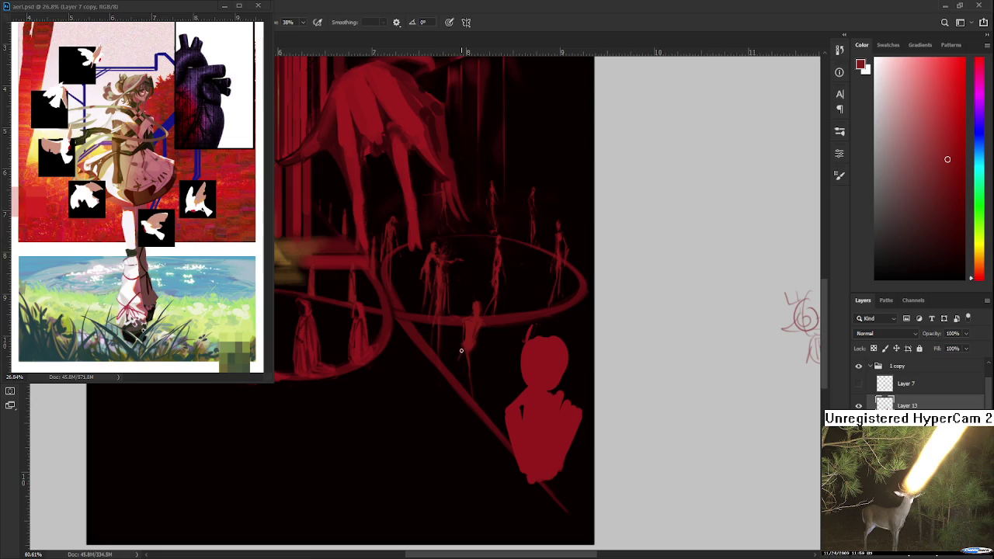
Paint and erase a solid red head-and-shoulders silhouette in the foreground below the ring
key("e")
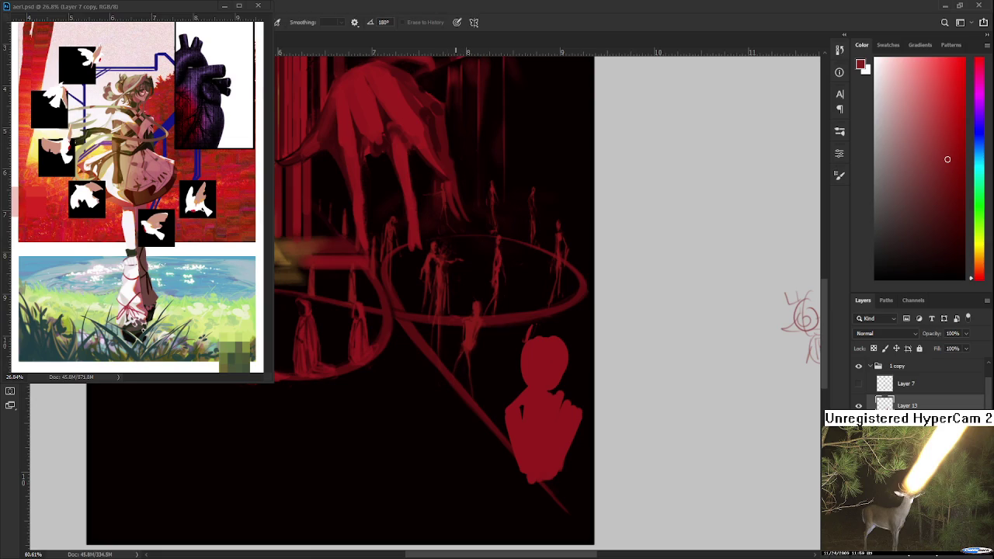
key("b")
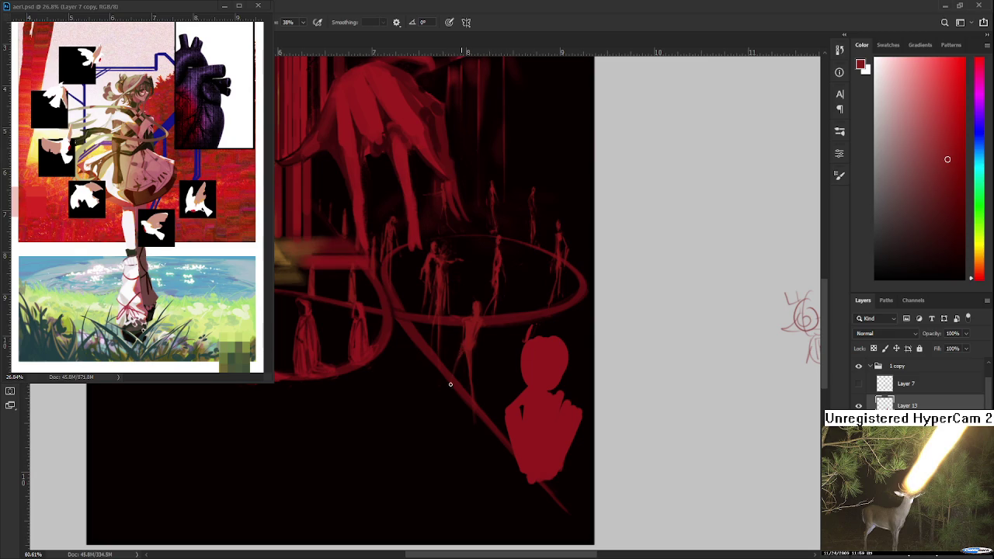
key("e")
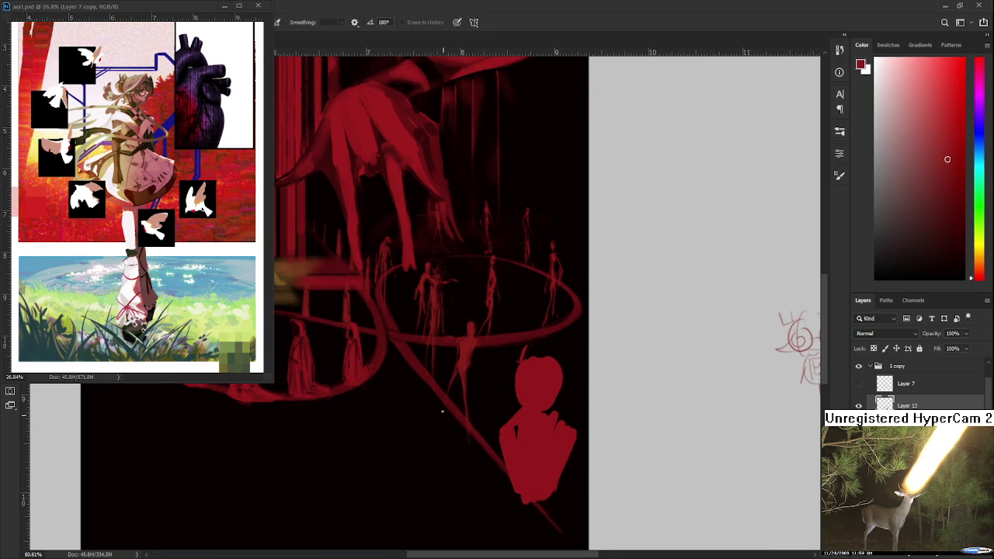
Rework the giant red hand with brush and eraser, undoing a trial stroke beside the bust
key("b")
key("e")
key("b")
key("e")
key("b")
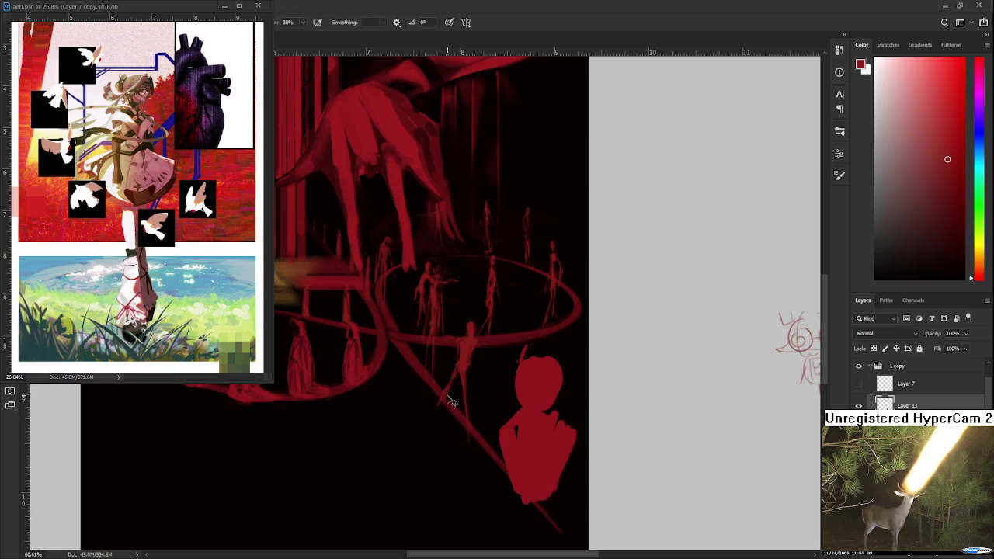
left_click_drag(444, 386, 443, 418)
key("ctrl+z")
key("e")
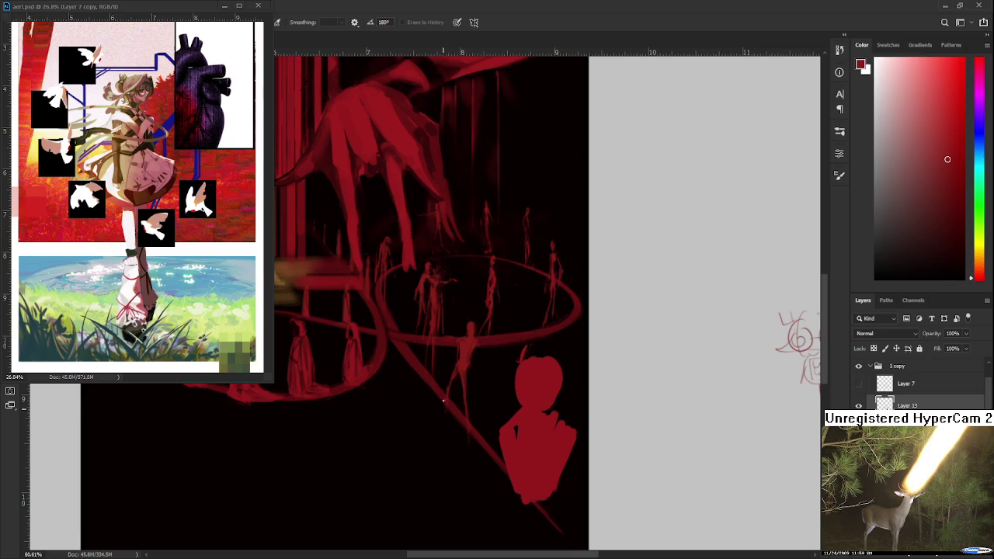
Continue painting and erasing the hand, shifting the view slightly left, then down-right
key("b")
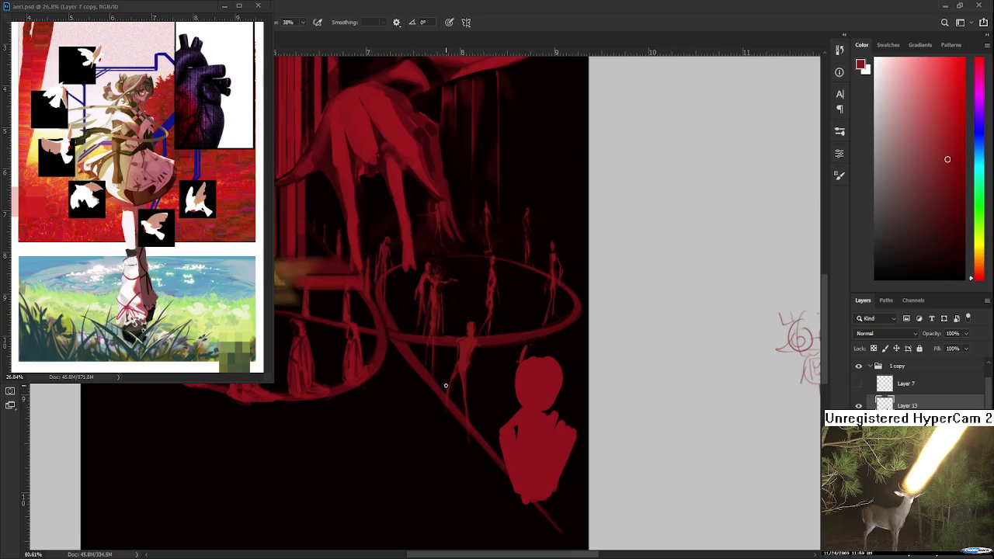
key("e")
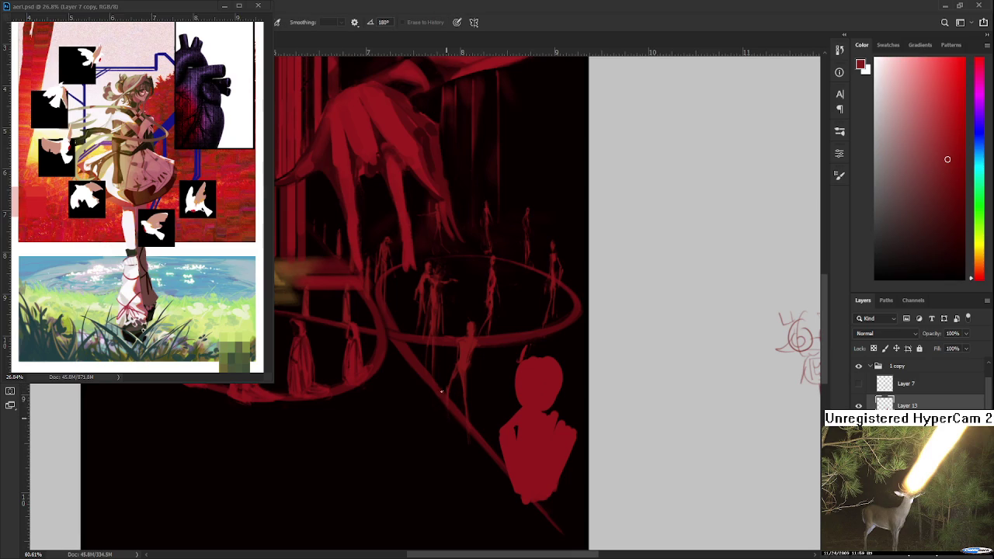
left_click_drag(466, 398, 450, 394)
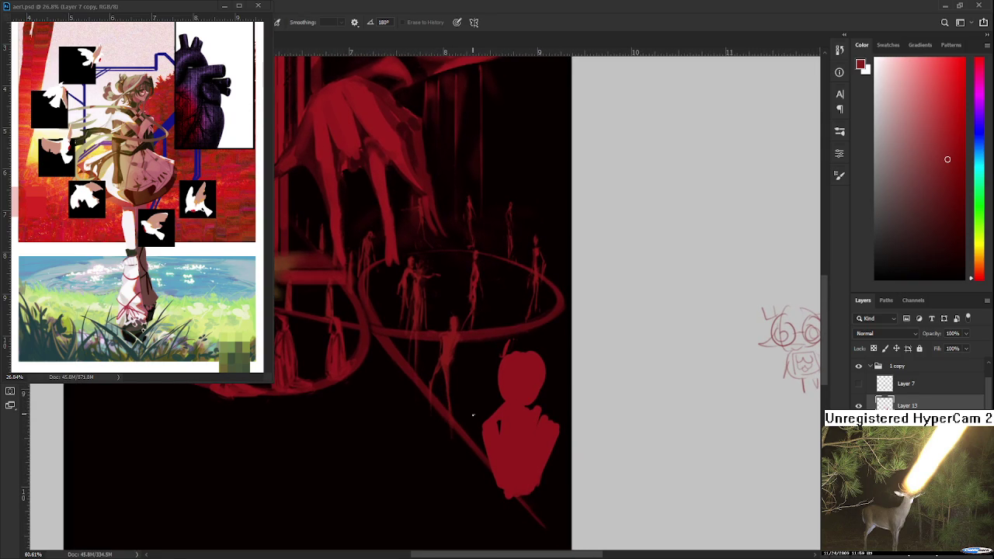
left_click_drag(470, 357, 506, 396)
key("b")
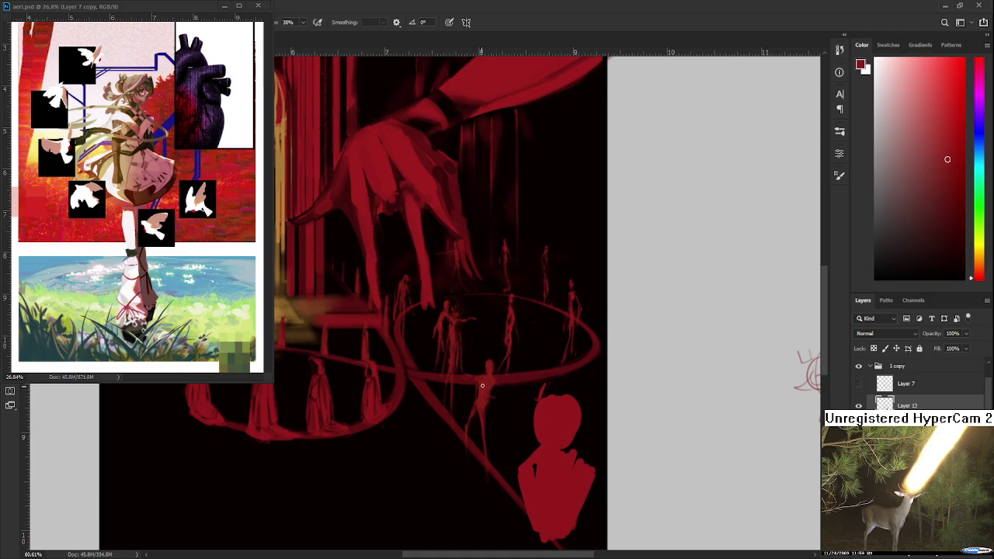
Add a faint red mark beside a small ring figure and refine it with brush and eraser
left_click_drag(497, 390, 507, 386)
key("e")
key("b")
key("e")
key("b")
key("e")
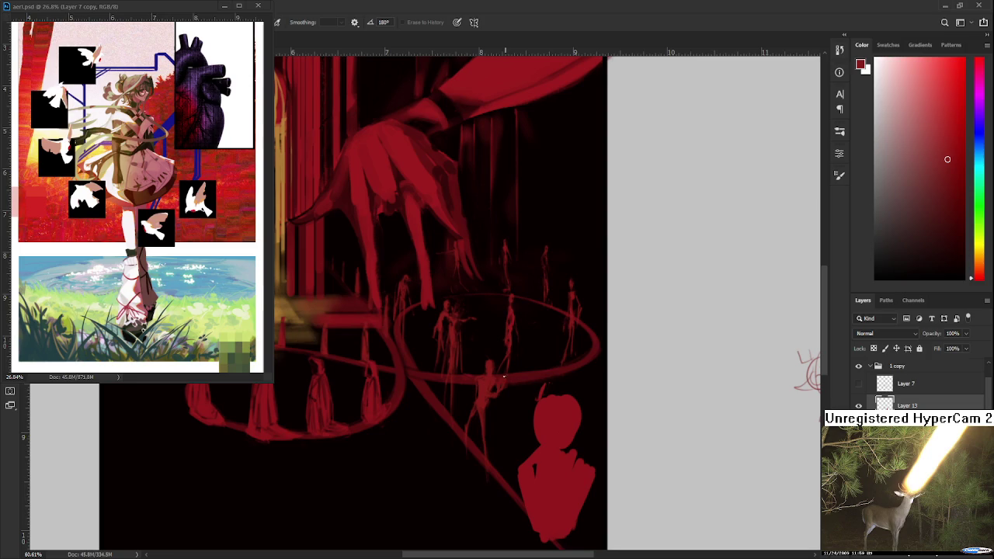
key("b")
key("e")
key("b")
key("e")
key("b")
Shift the view down slightly and paint and erase detail on the small ring figures
left_click_drag(496, 381, 502, 396)
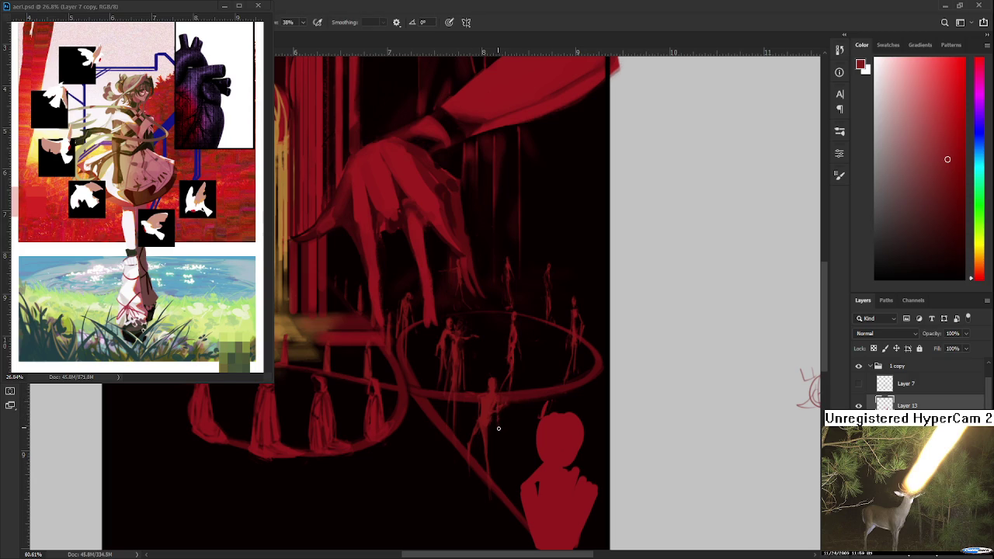
key("e")
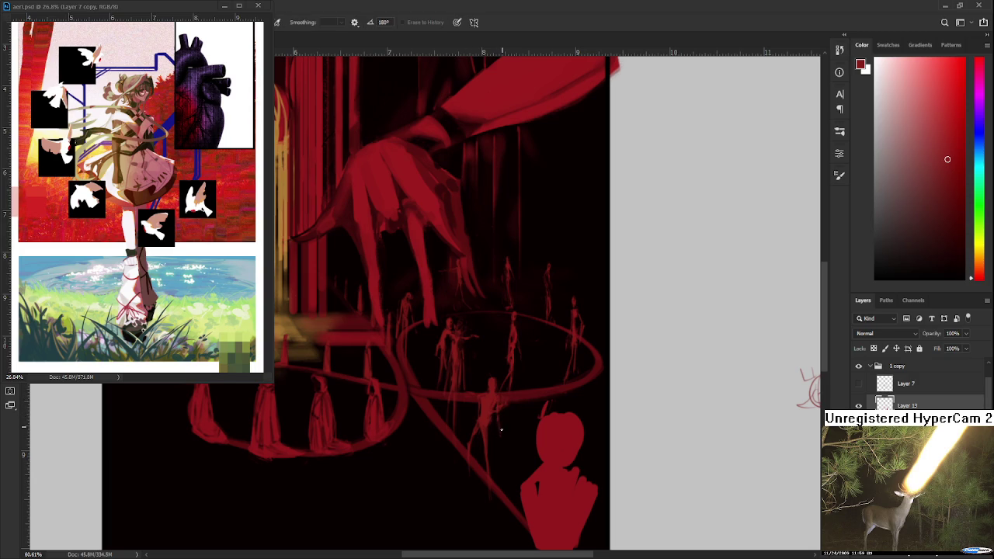
key("b")
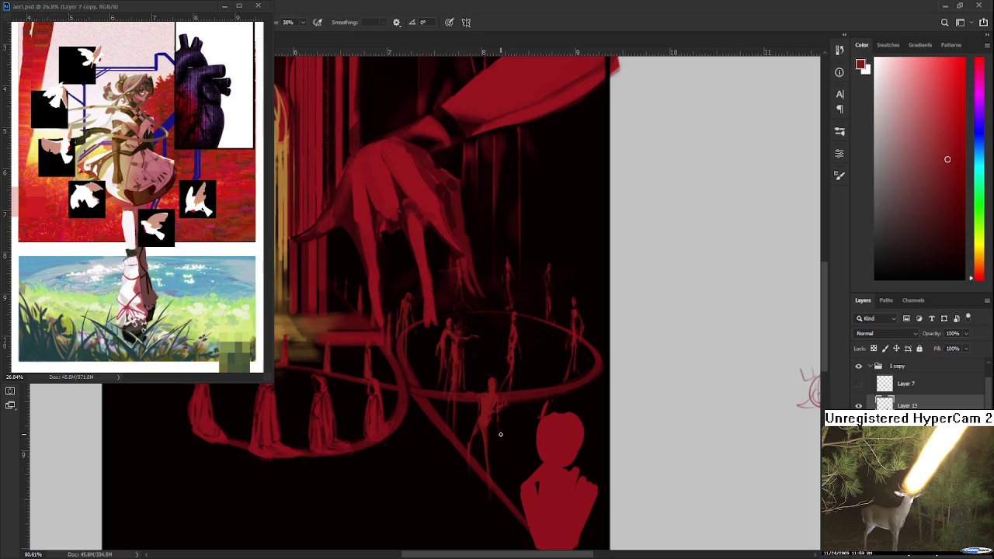
key("e")
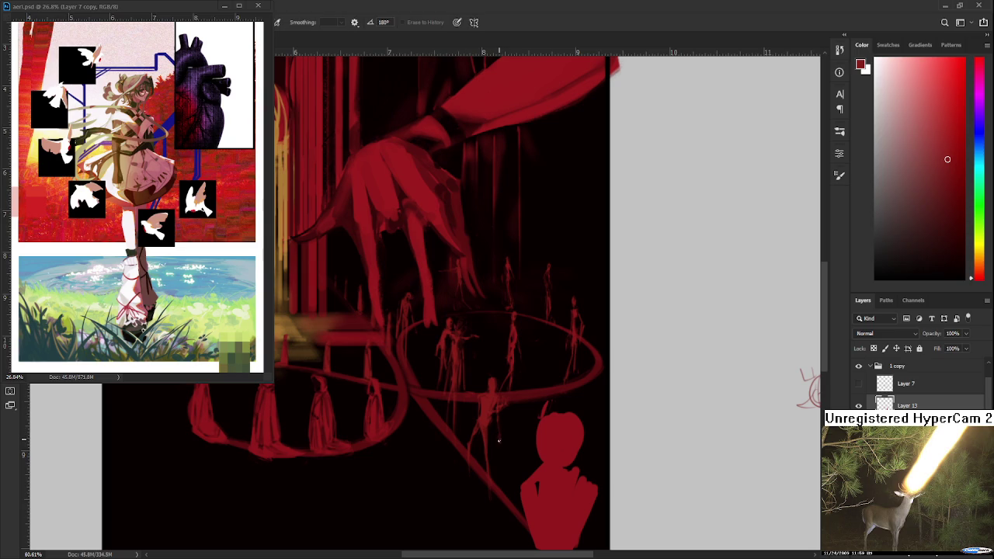
key("b")
key("e")
key("b")
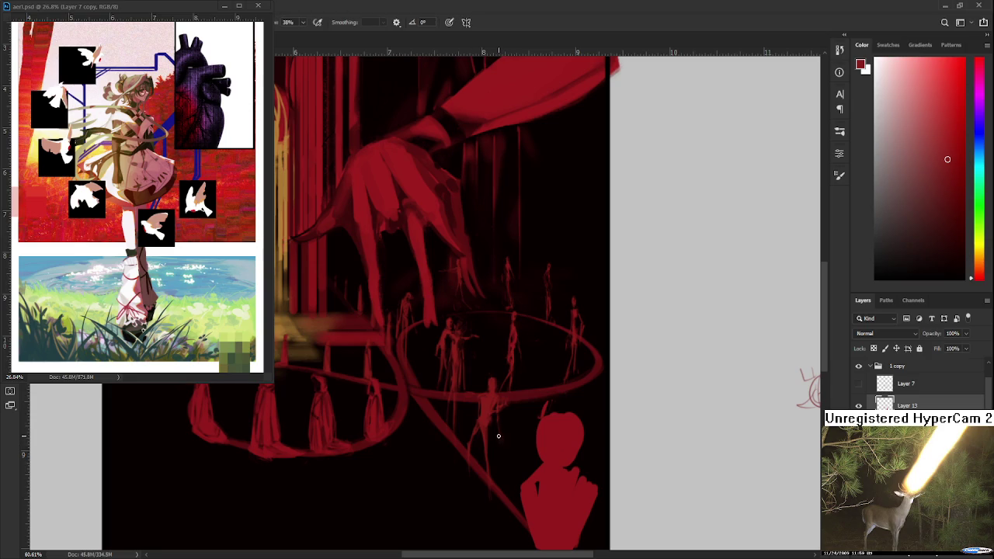
key("e")
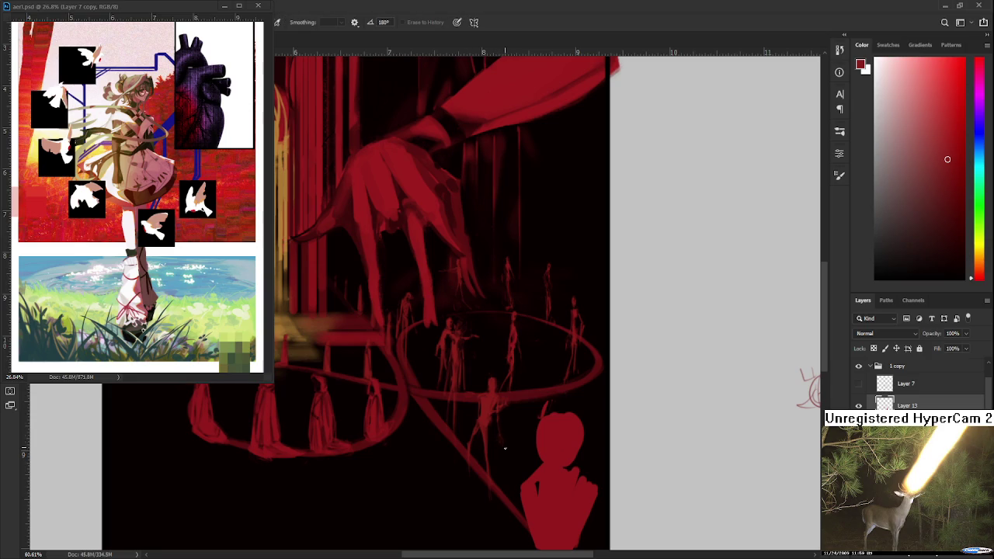
key("b")
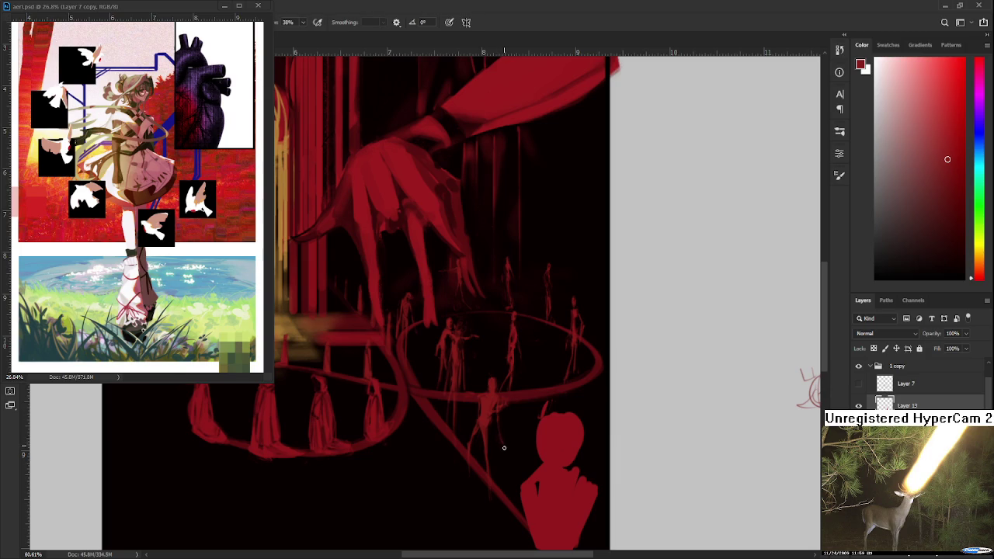
key("e")
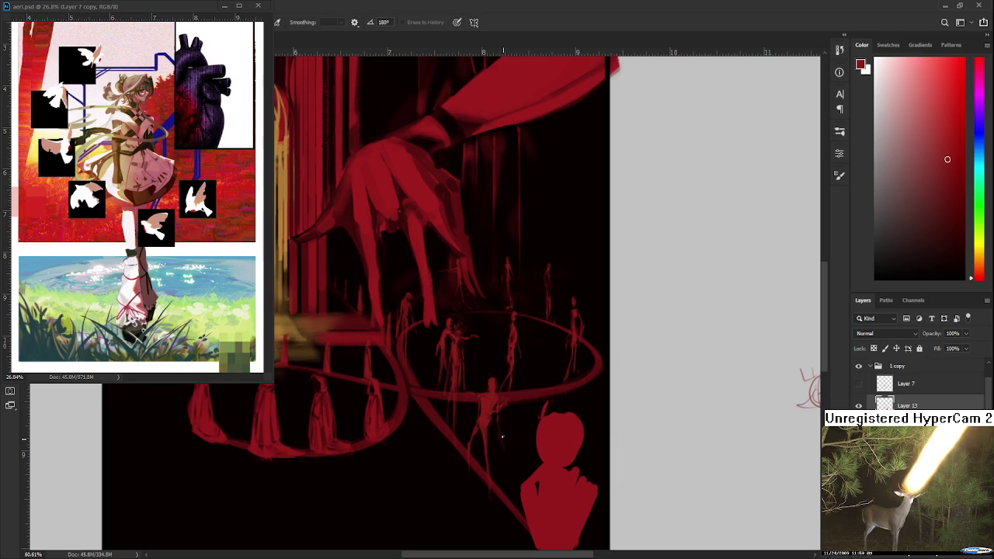
key("b")
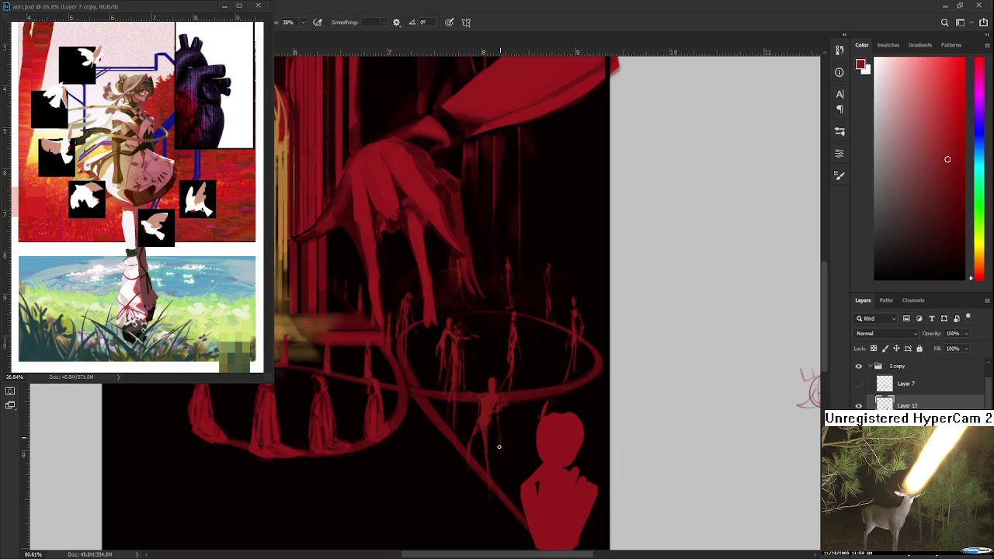
key("e")
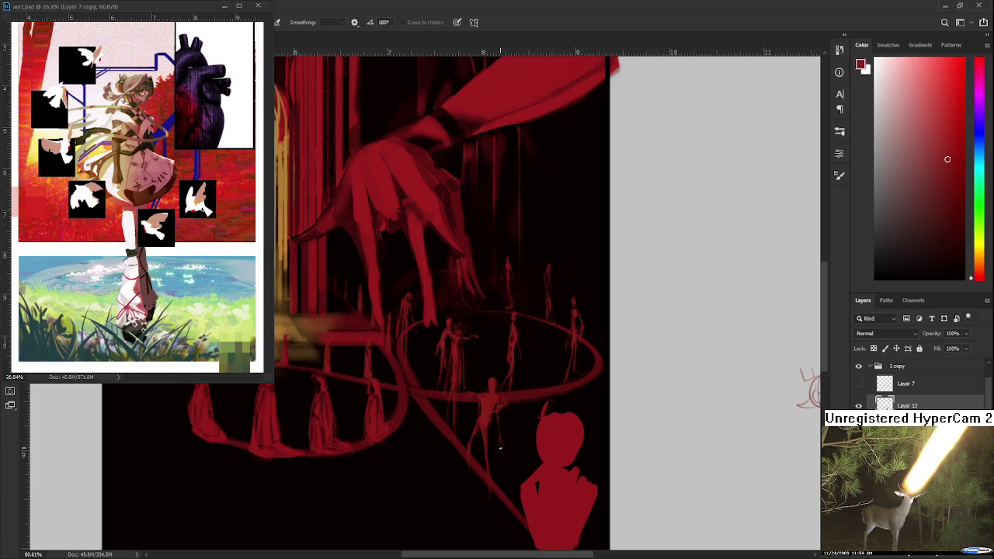
key("b")
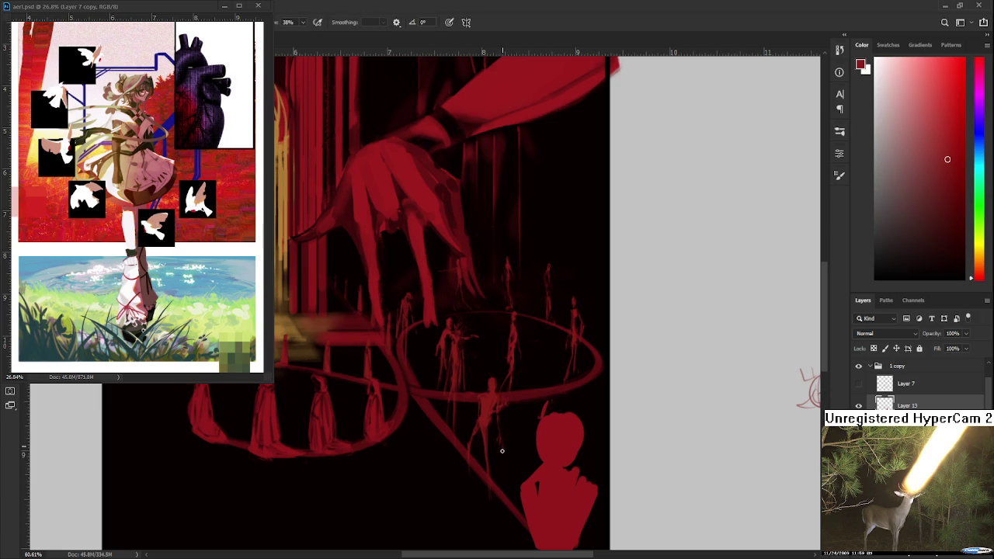
Erase stray paint around the small figures and repaint their edges
key("e")
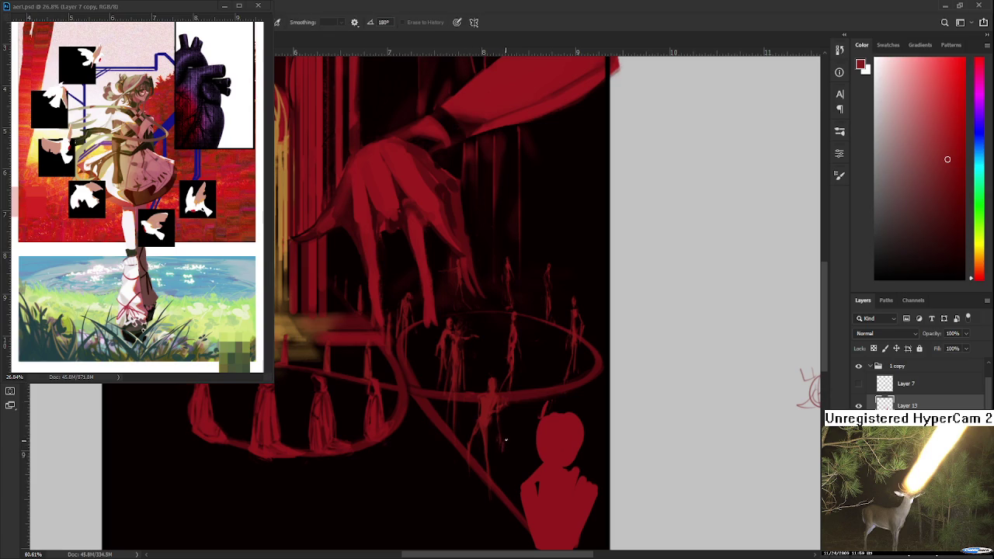
key("b")
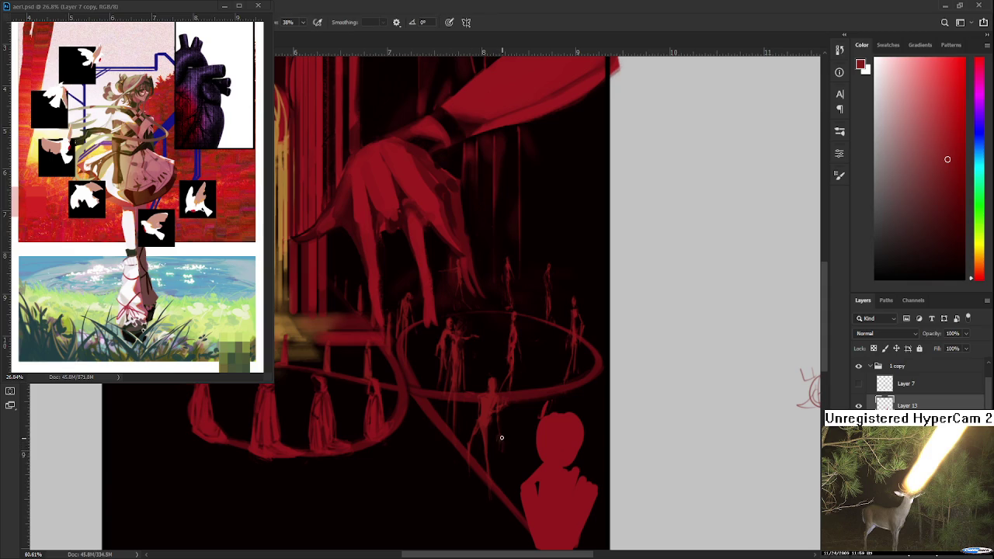
key("e")
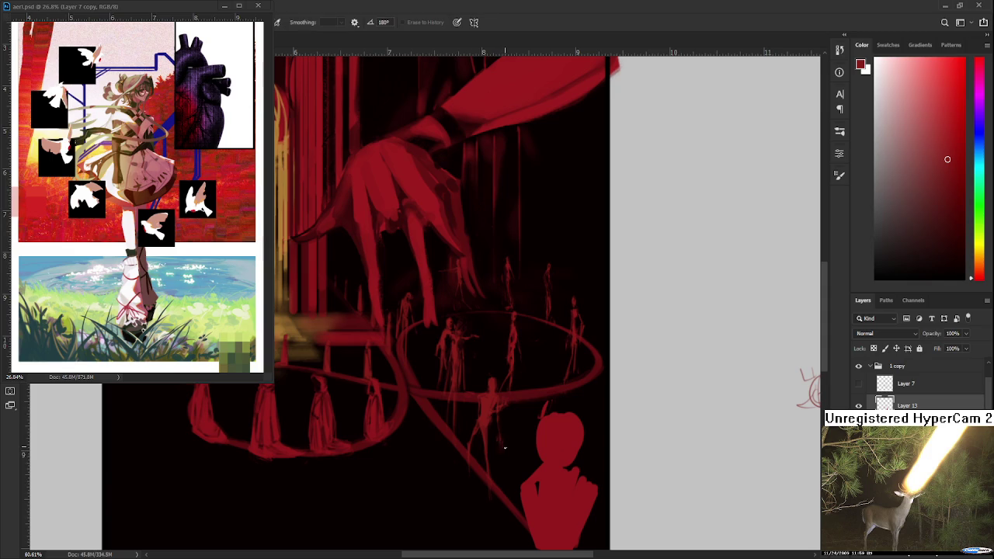
key("b")
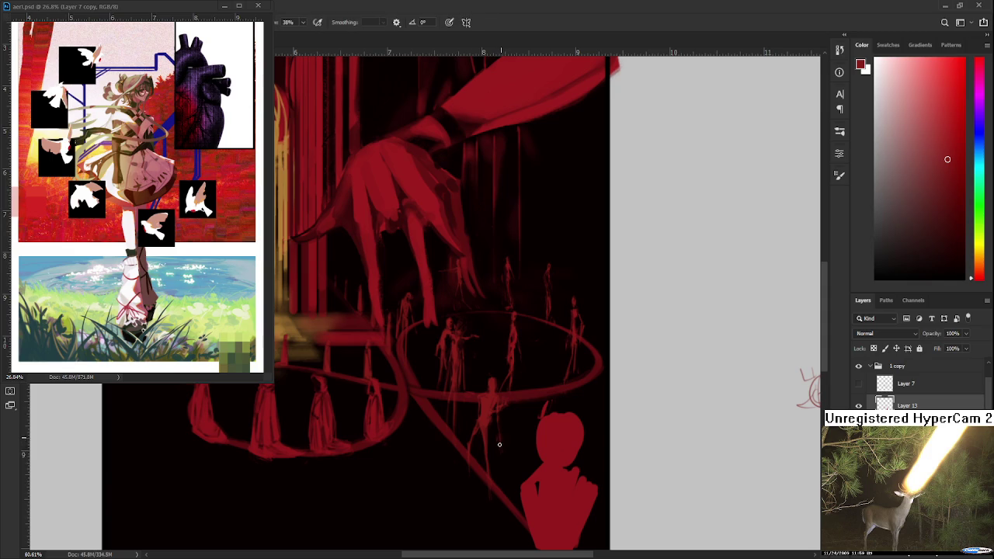
key("e")
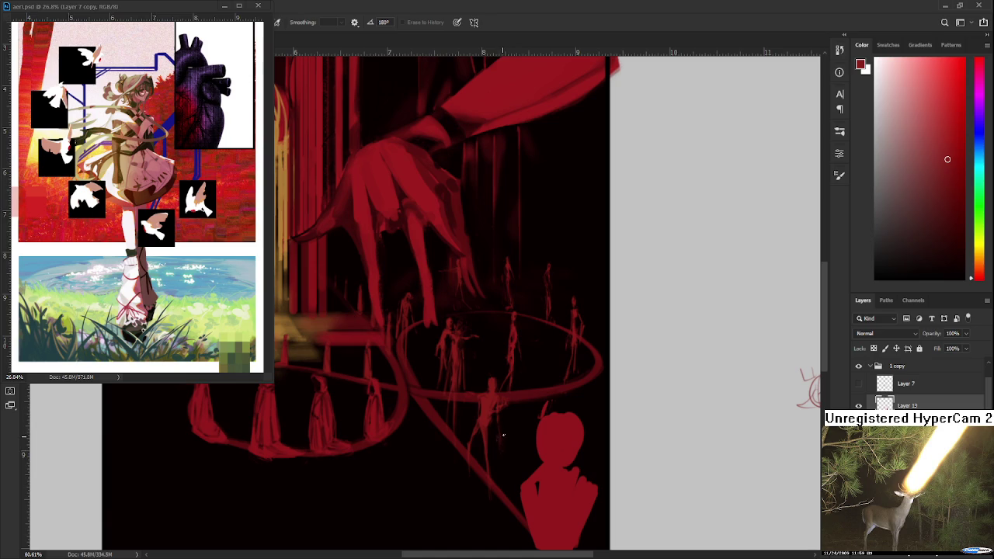
key("b")
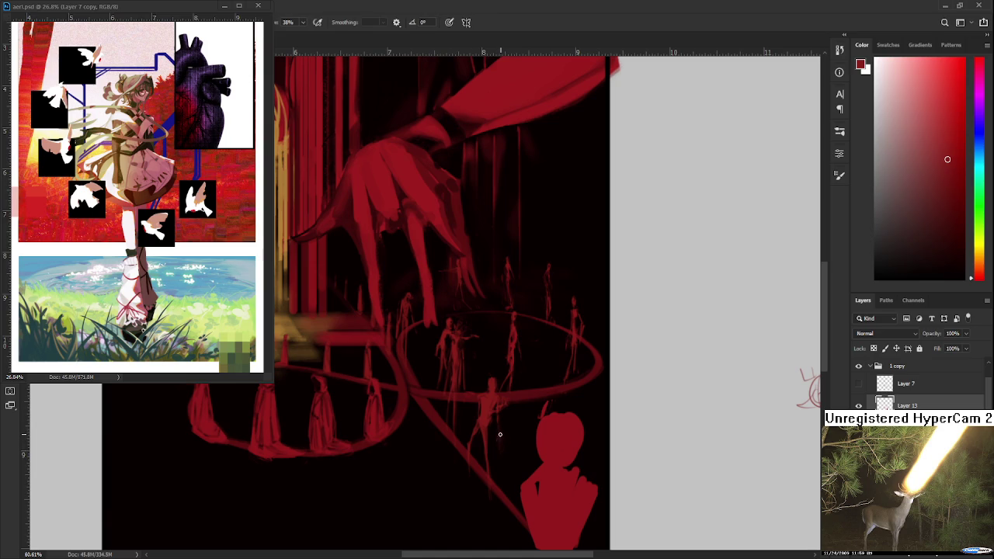
key("e")
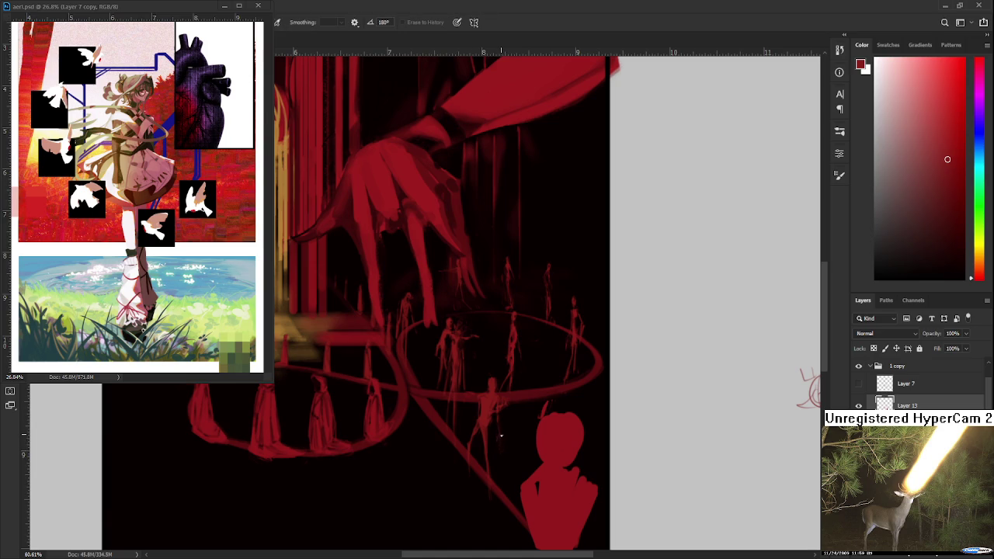
key("b")
key("e")
key("b")
key("e")
Zoom in and back out, pan right, and refine the lone figure and thin diagonal line above the bust
scroll(506, 436, "up", 1)
key("b")
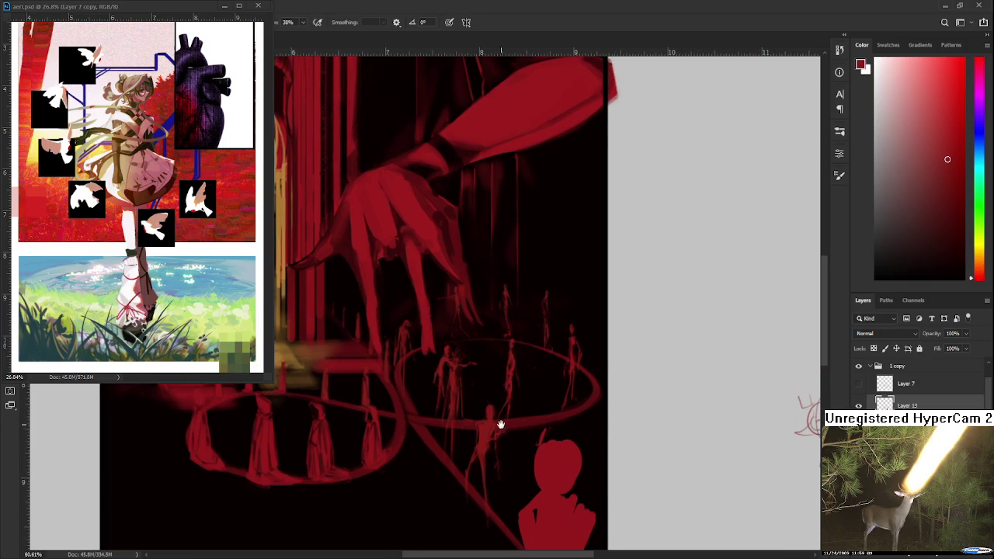
scroll(502, 426, "up", 1)
key("e")
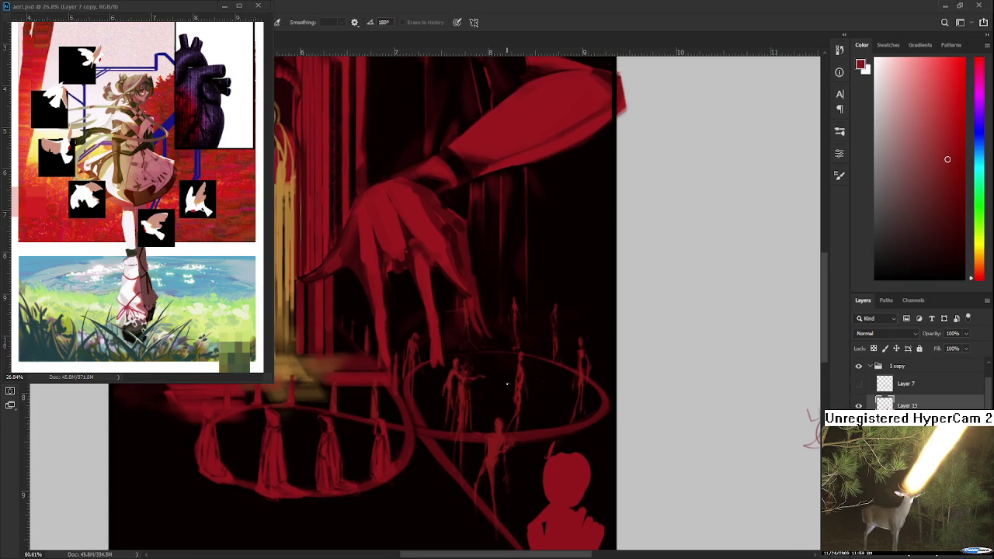
scroll(509, 458, "down", 1)
scroll(504, 494, "down", 1)
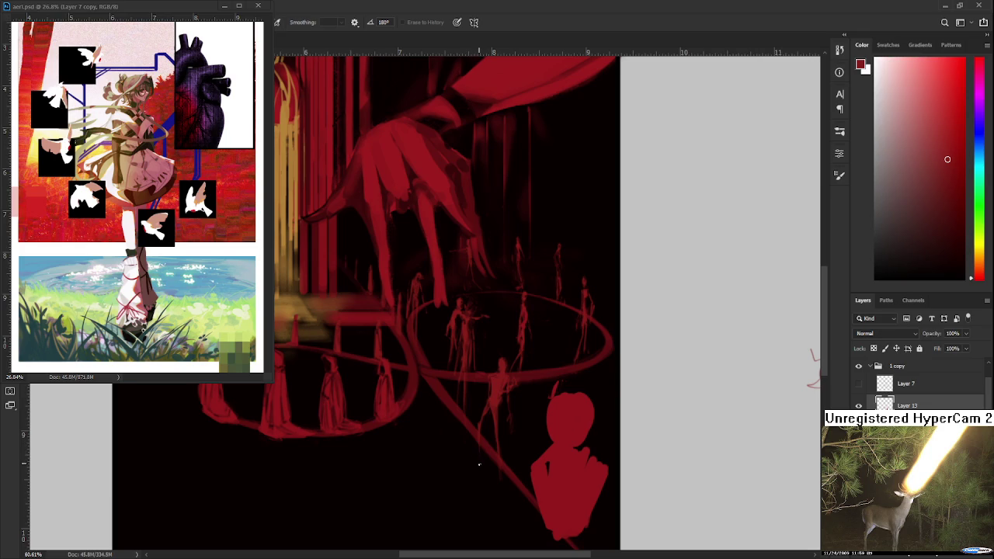
left_click_drag(509, 394, 510, 405)
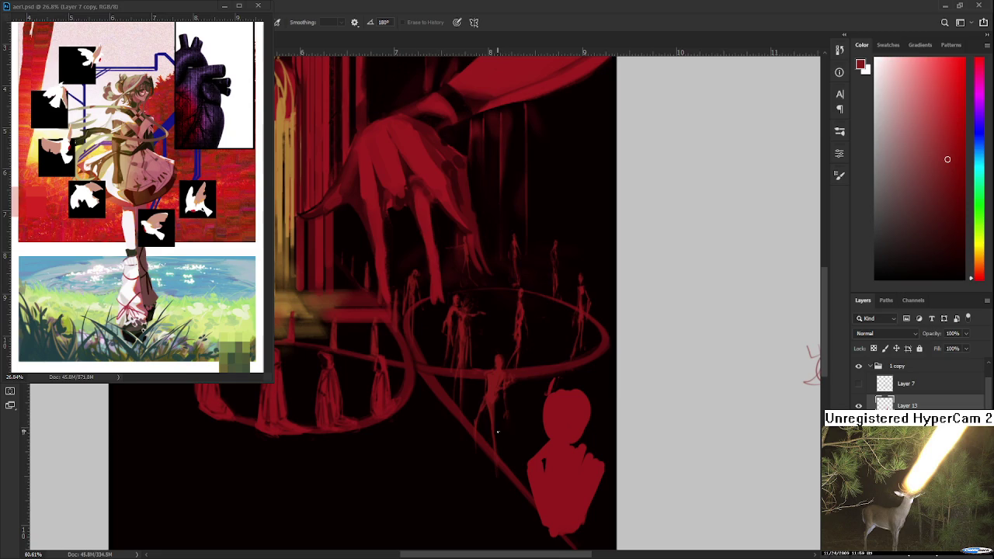
mouse_move(498, 432)
left_mouse_down()
mouse_move(529, 424)
mouse_move(522, 411)
left_mouse_up()
key("b")
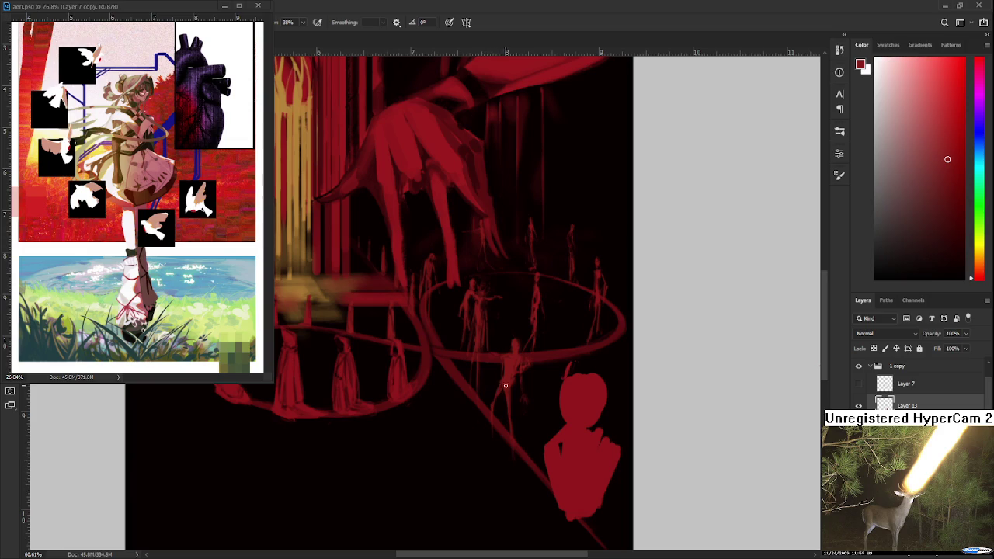
Clean up the standing figure at the front of the ring with eraser and brush strokes
scroll(505, 383, "right", 1)
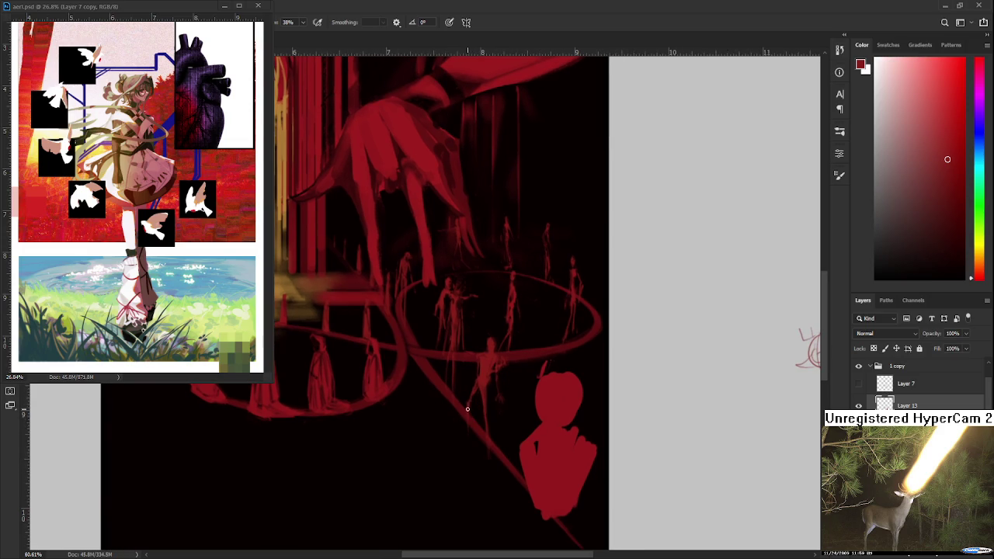
key("e")
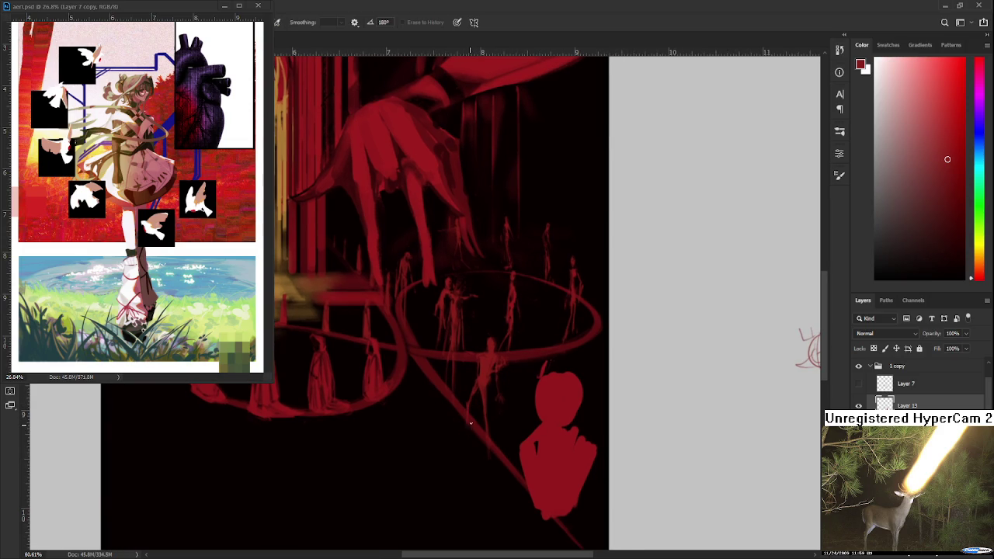
key("b")
key("e")
key("b")
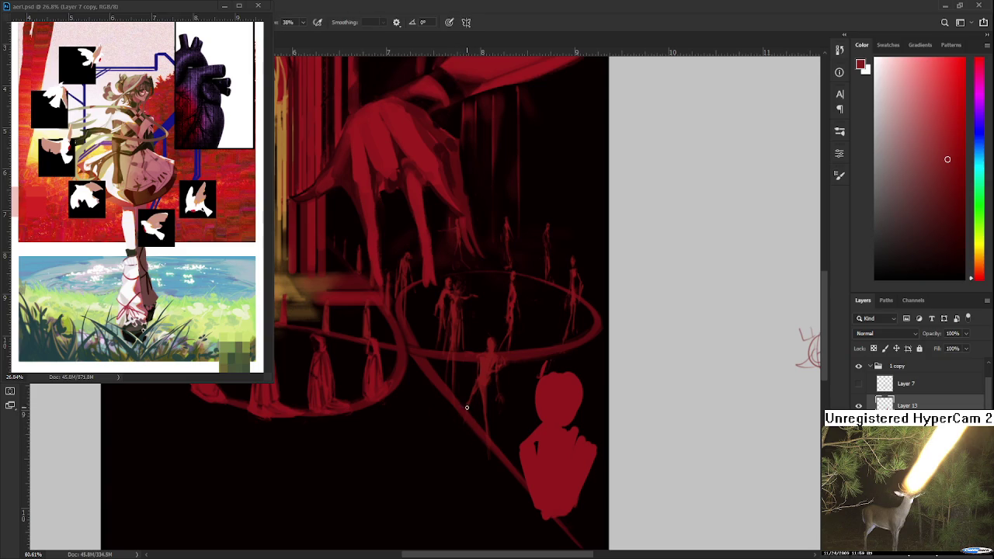
key("e")
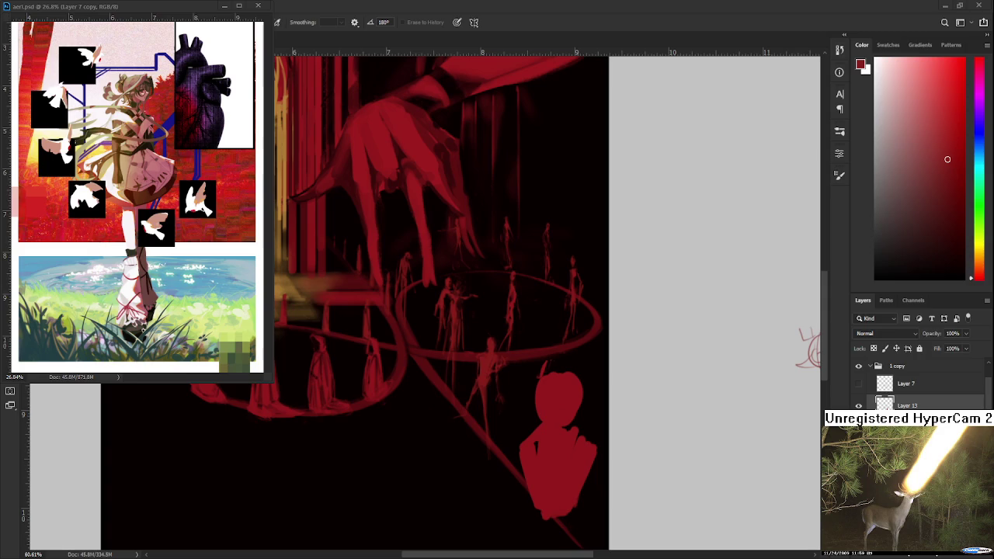
key("b")
Pan left and down, then define the lone thin figure on the diagonal line and its neighbours
left_click_drag(508, 438, 489, 448)
key("e")
key("b")
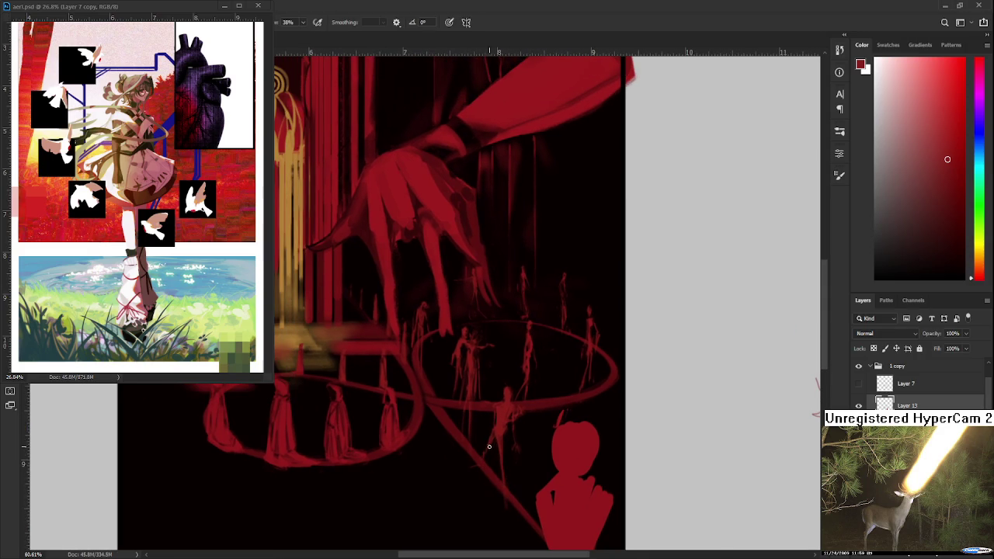
key("e")
key("b")
key("e")
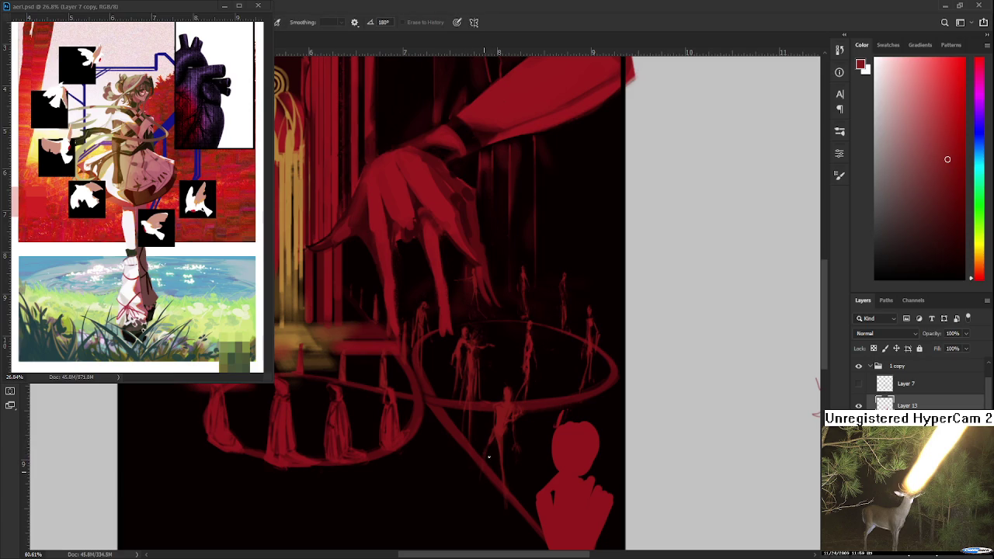
key("b")
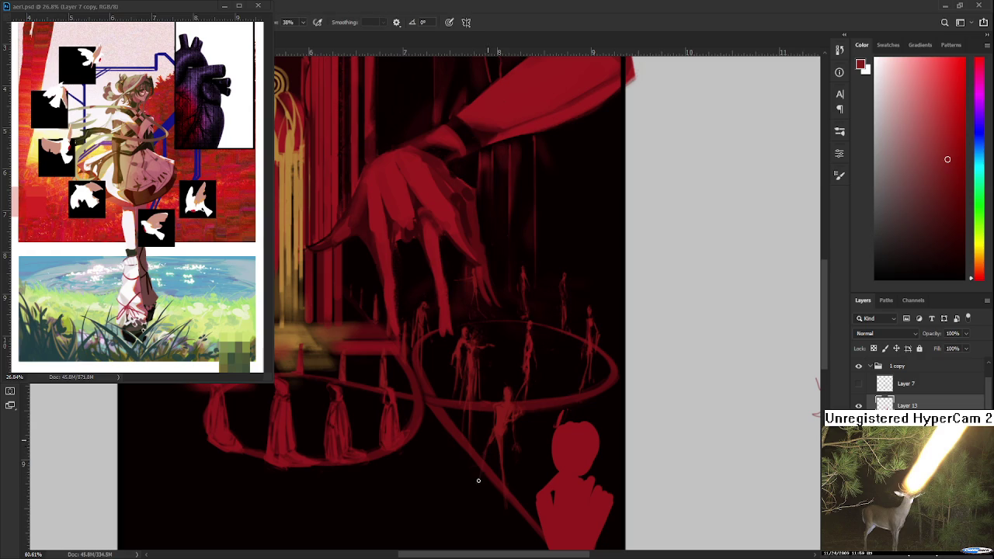
key("e")
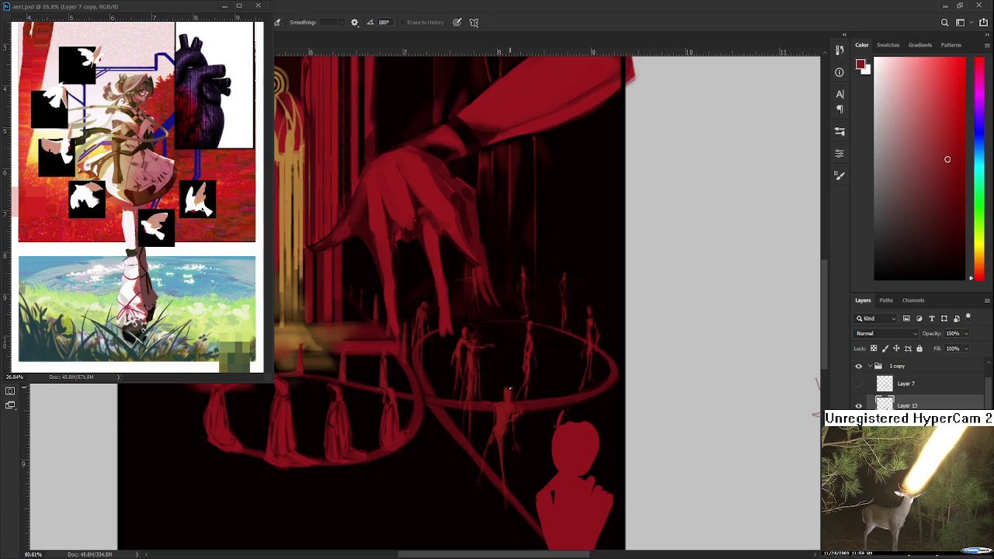
key("b")
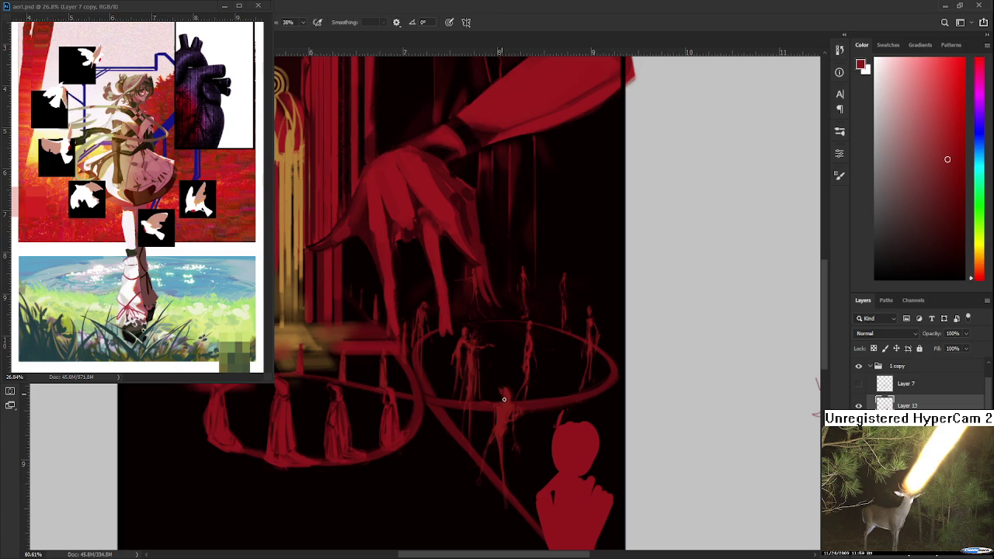
key("e")
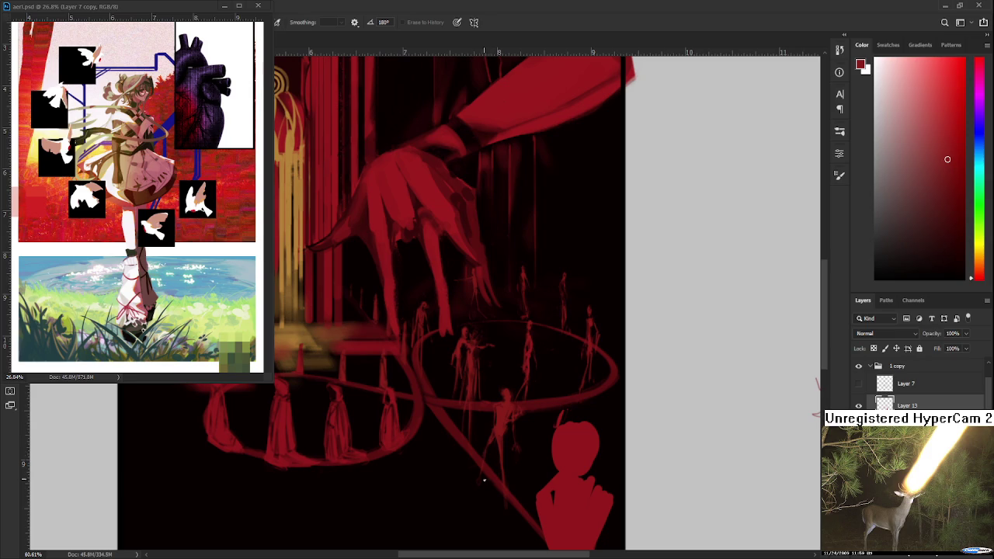
scroll(479, 524, "down", 5)
scroll(523, 441, "up", 6)
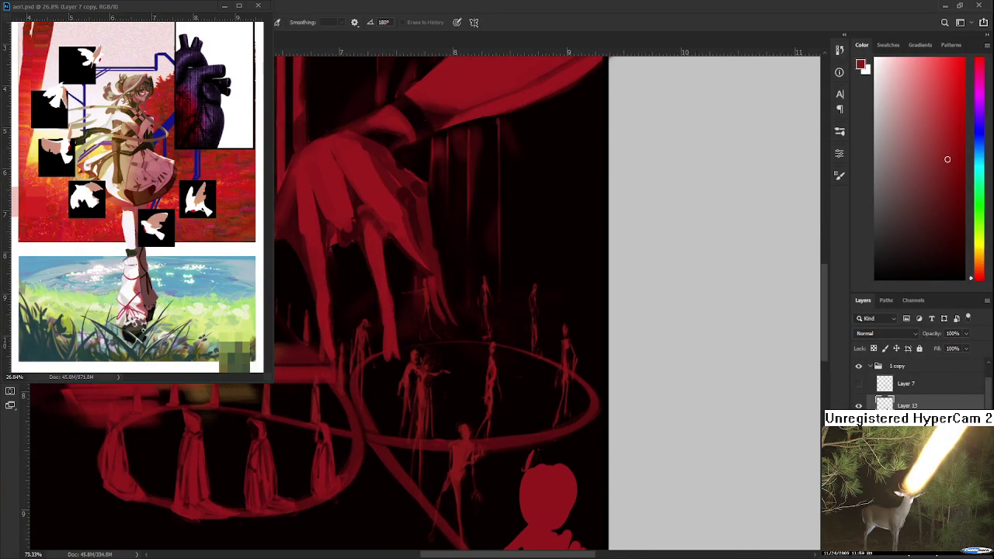
scroll(460, 497, "down", 2)
scroll(459, 499, "up", 1)
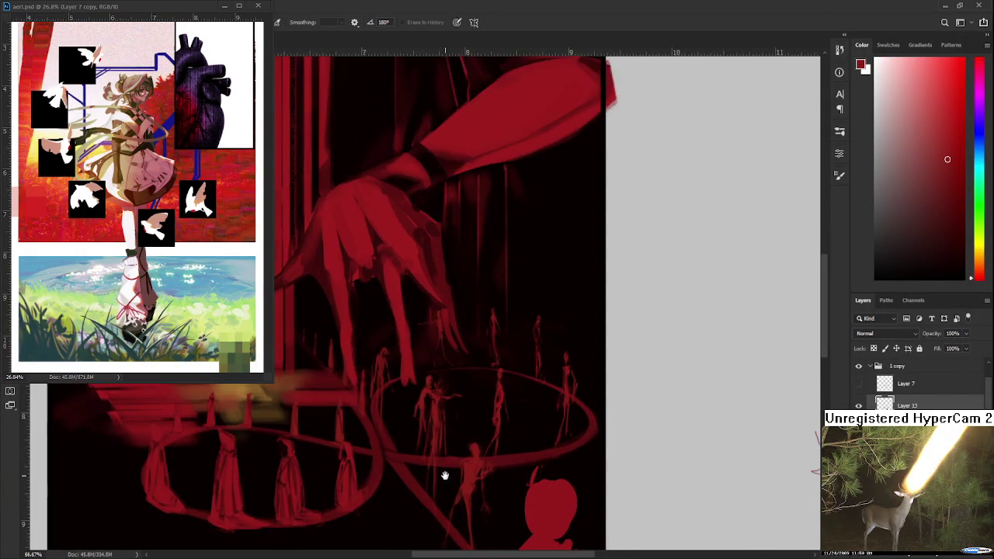
scroll(445, 472, "up", 1)
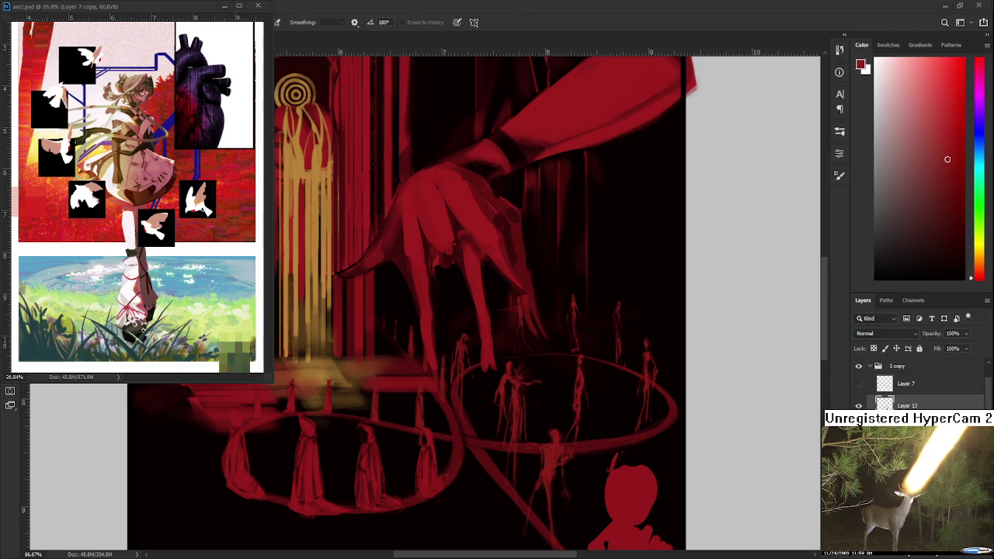
left_click_drag(526, 523, 482, 459)
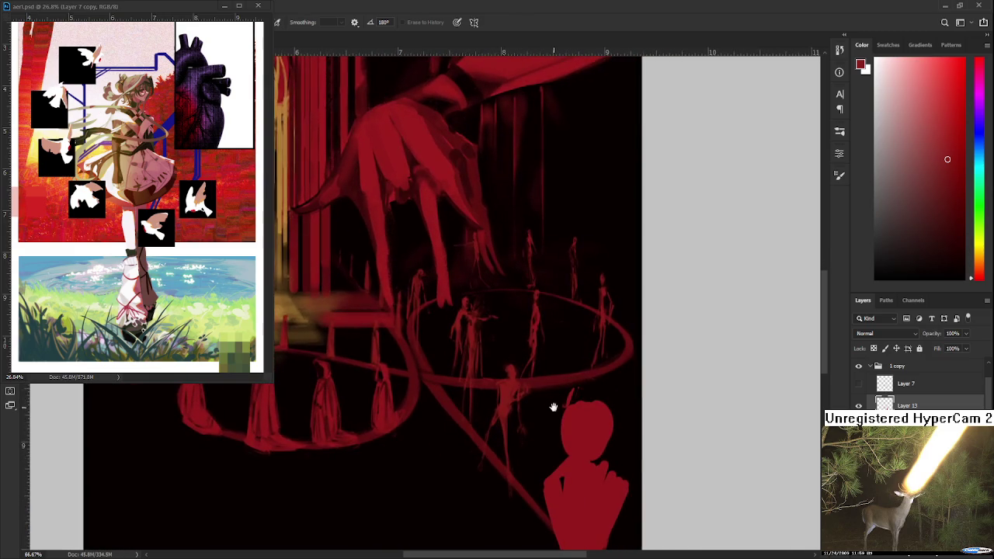
left_click_drag(551, 406, 497, 427)
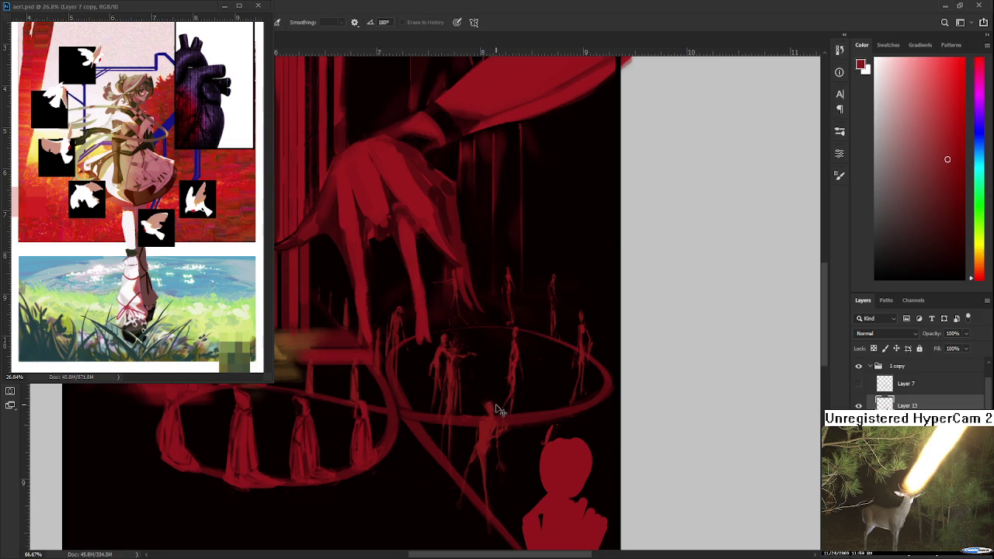
scroll(494, 435, "down", 3)
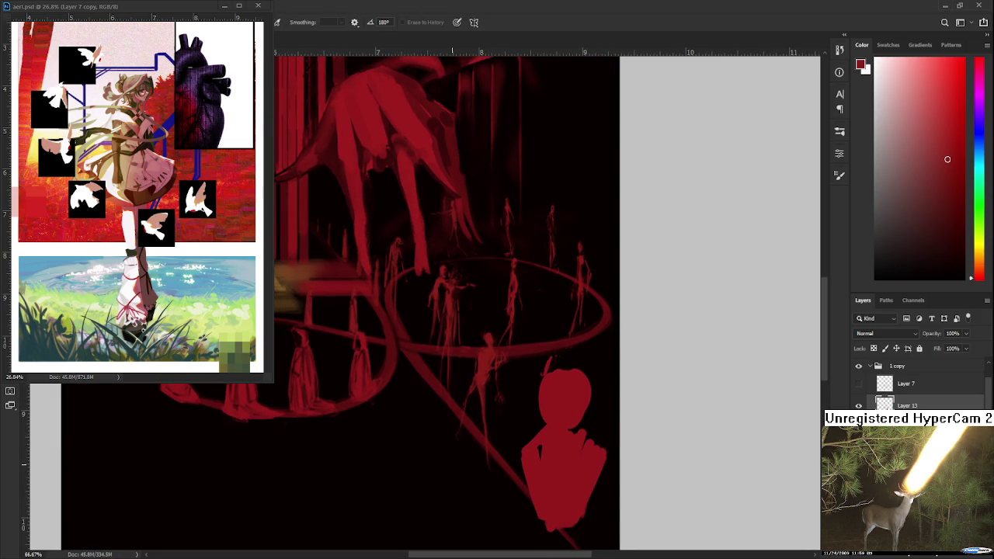
scroll(452, 311, "down", 1)
scroll(466, 310, "down", 2)
scroll(489, 310, "down", 2)
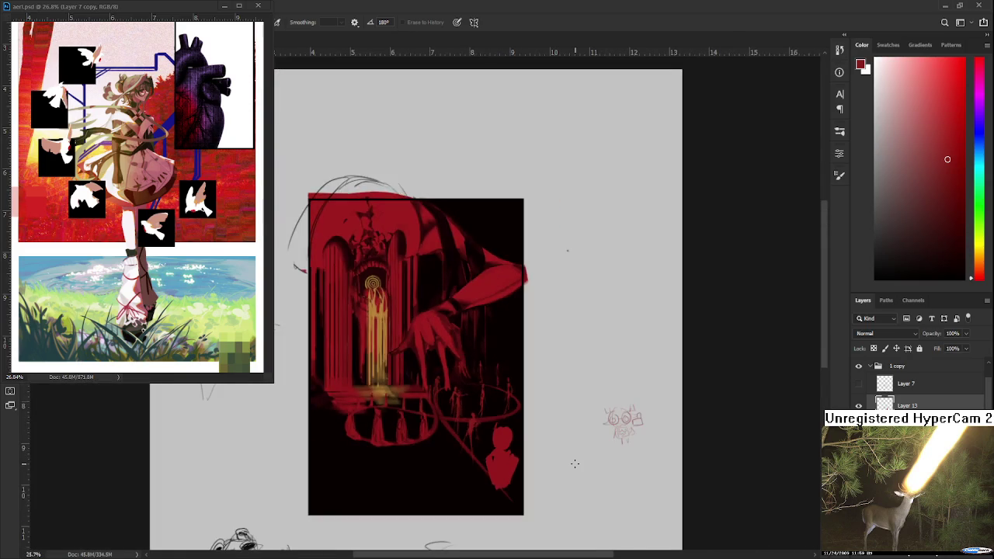
scroll(518, 310, "up", 3)
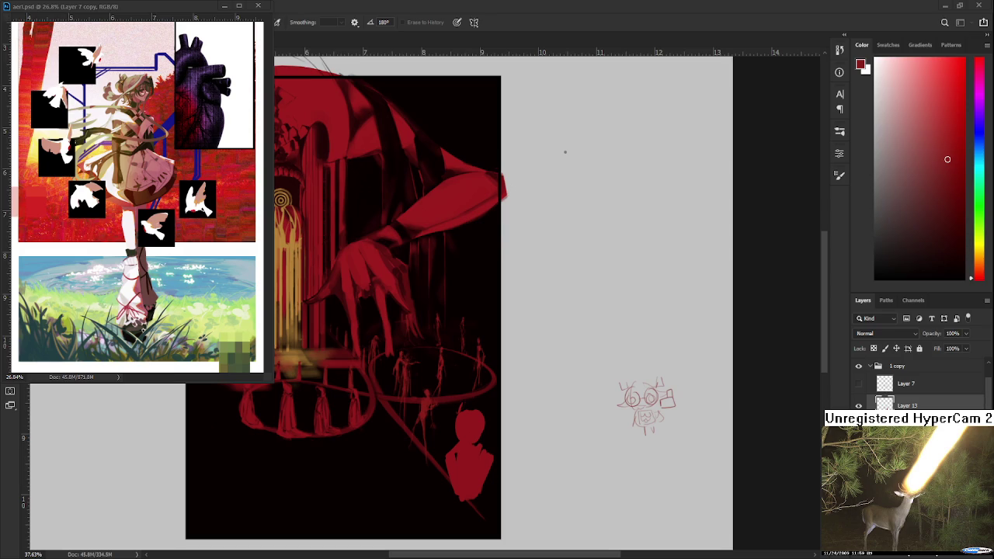
scroll(486, 458, "up", 1)
scroll(486, 458, "up", 1)
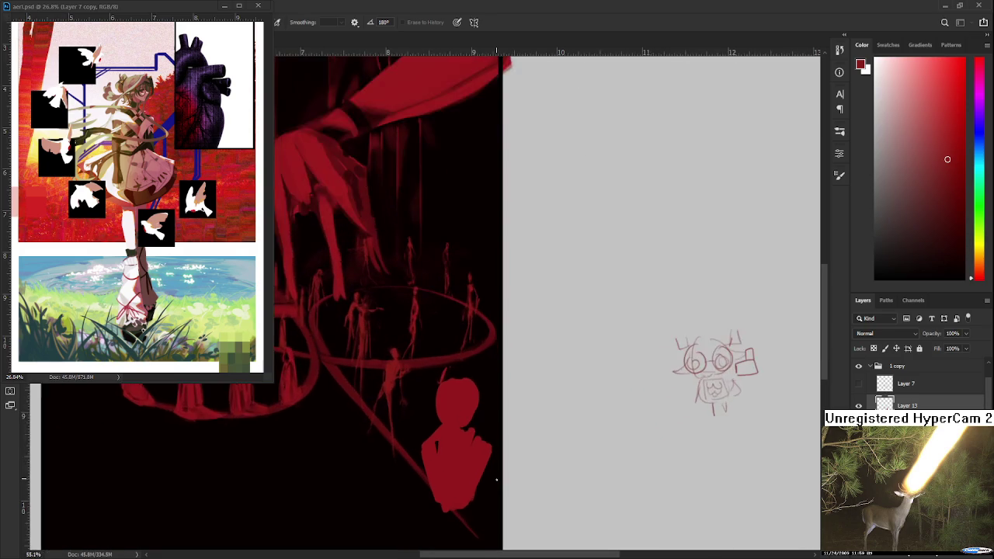
scroll(486, 459, "up", 1)
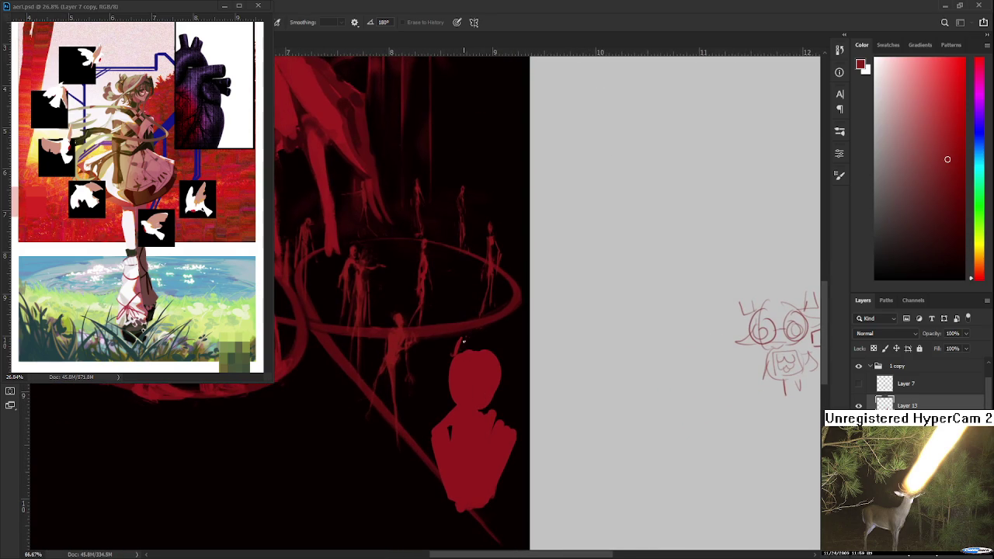
key("l")
Lasso around the bust, deselect, trim the head's top-right edge, and sample its red colour
left_click_drag(438, 353, 422, 392)
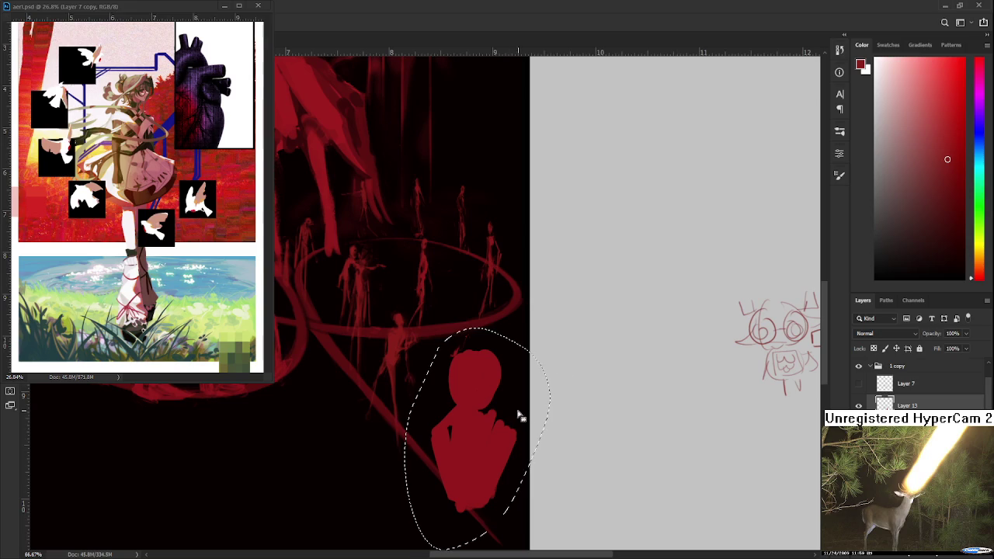
key("ctrl+d")
key("e")
left_click_drag(494, 355, 486, 350)
key("b")
left_click(485, 354, "alt")
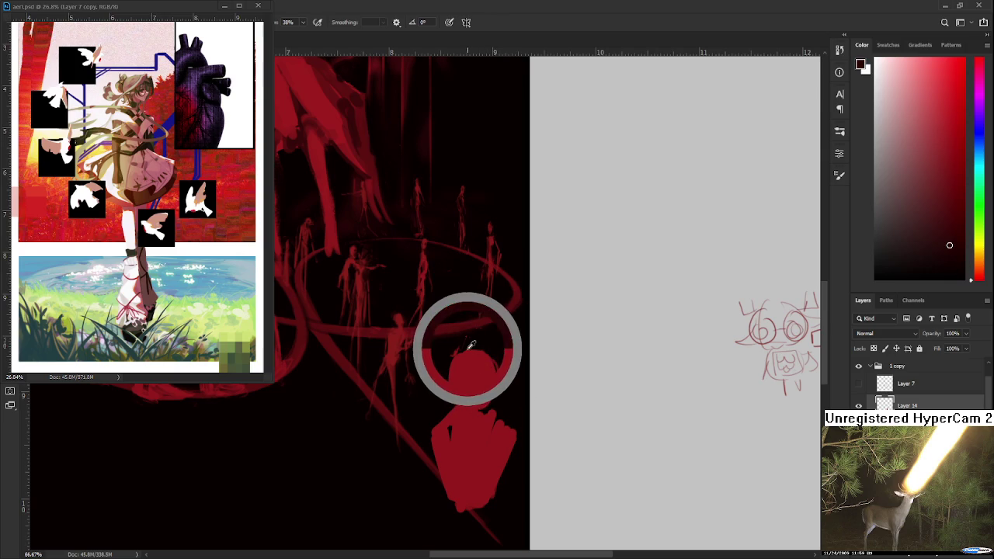
Erase a dark streak into the bust's head
key("e")
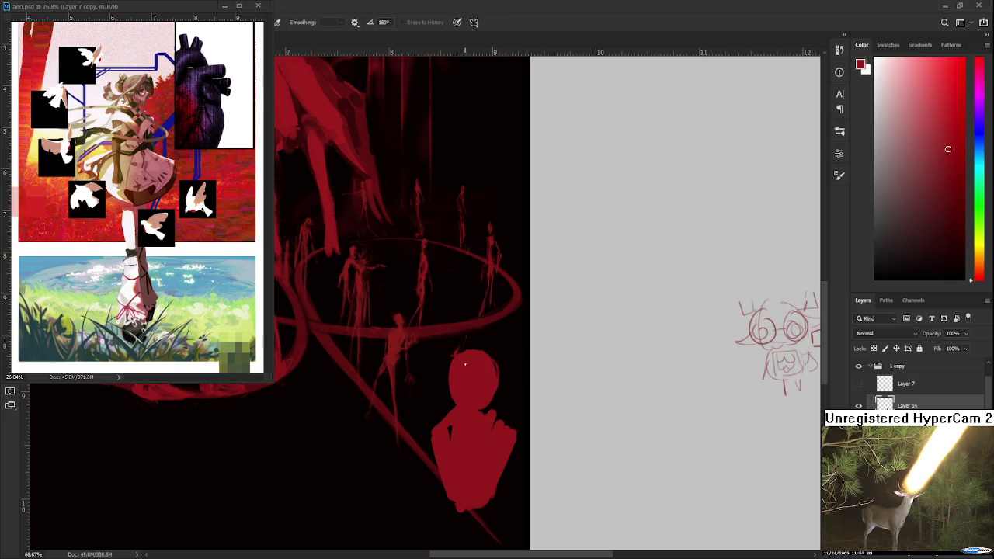
key("b")
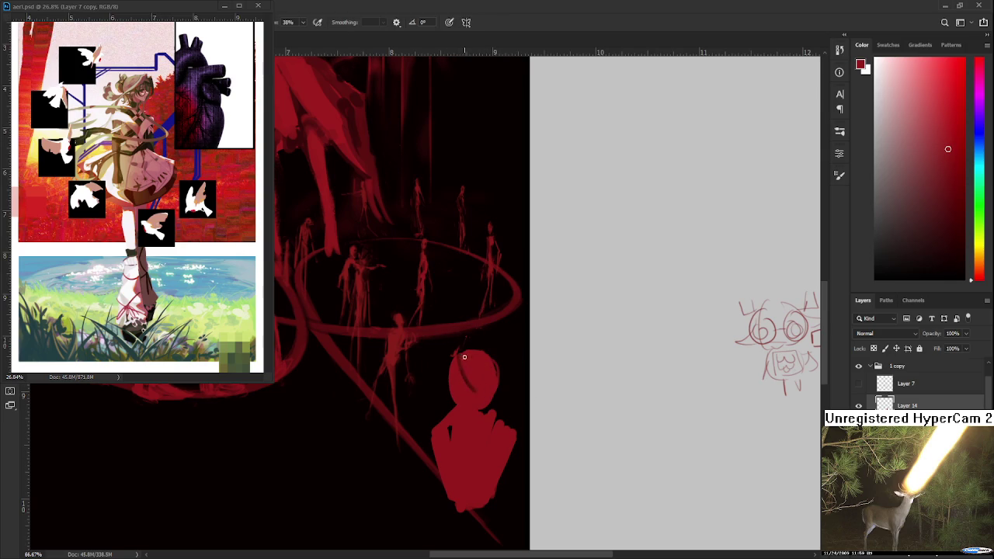
key("e")
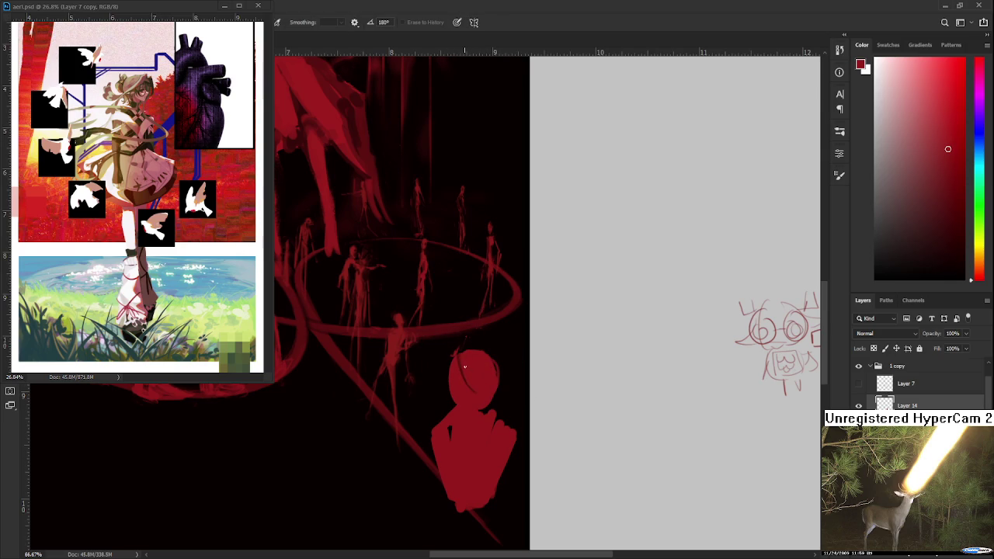
left_click_drag(471, 386, 470, 383)
key("b")
key("e")
key("b")
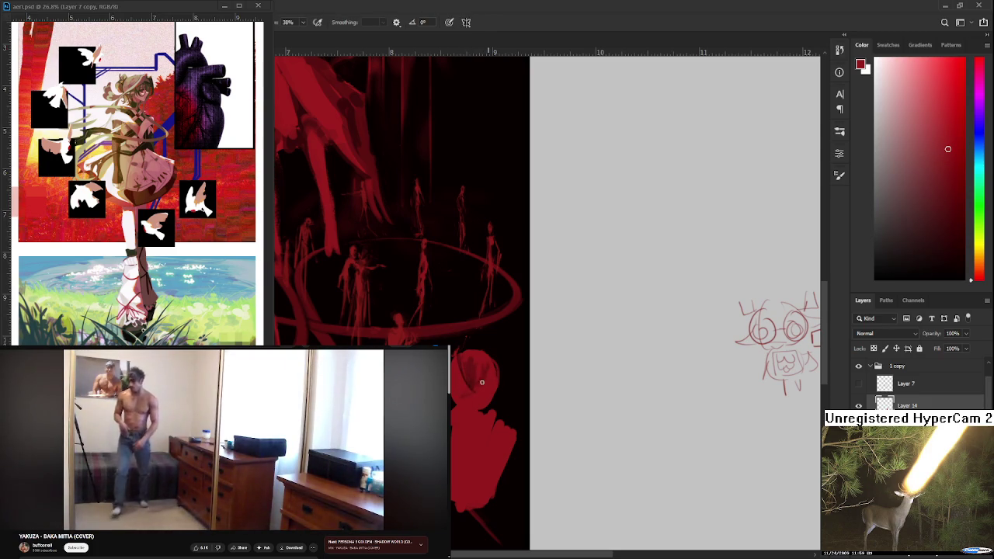
Reset the colour to black, then swap back to red and keep refining the head
key("d")
key("e")
key("b")
key("x")
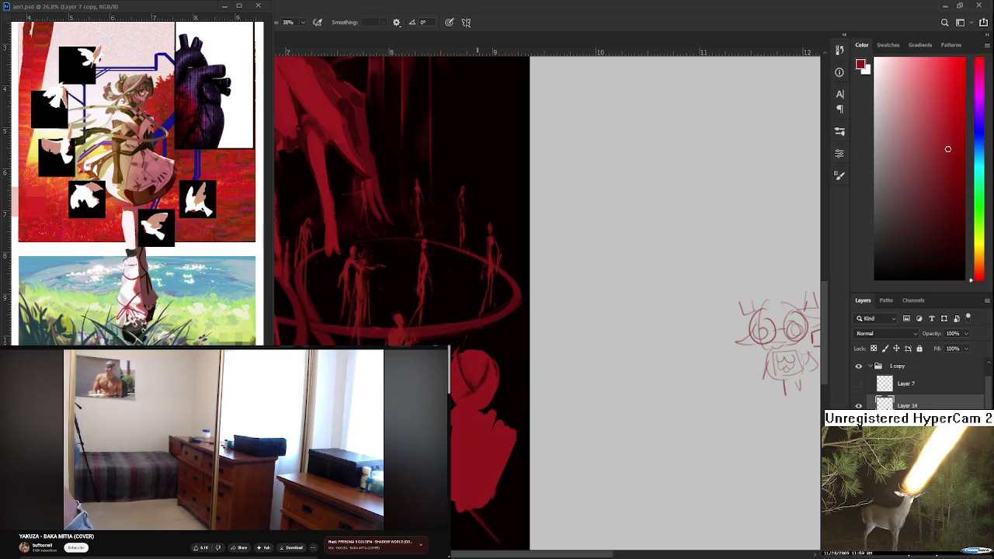
key("e")
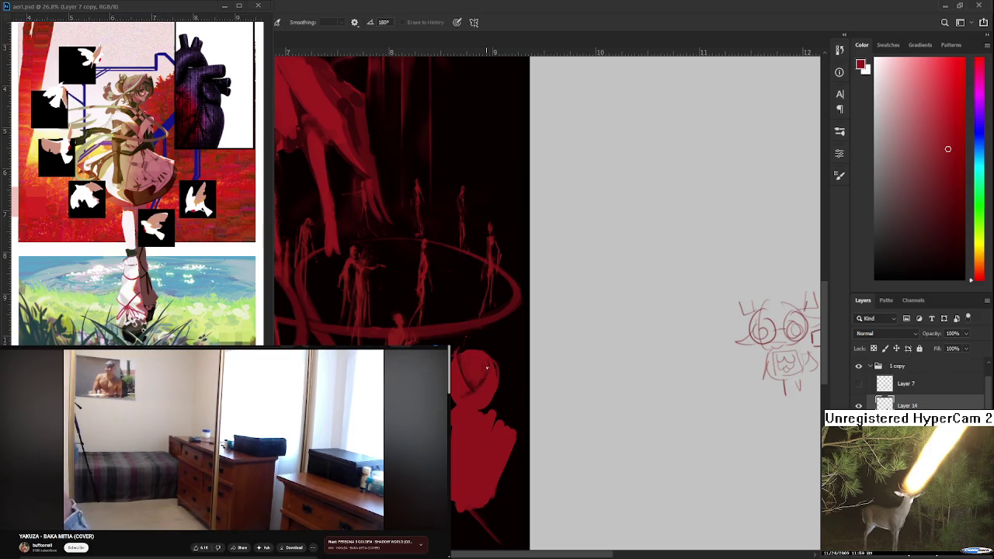
key("b")
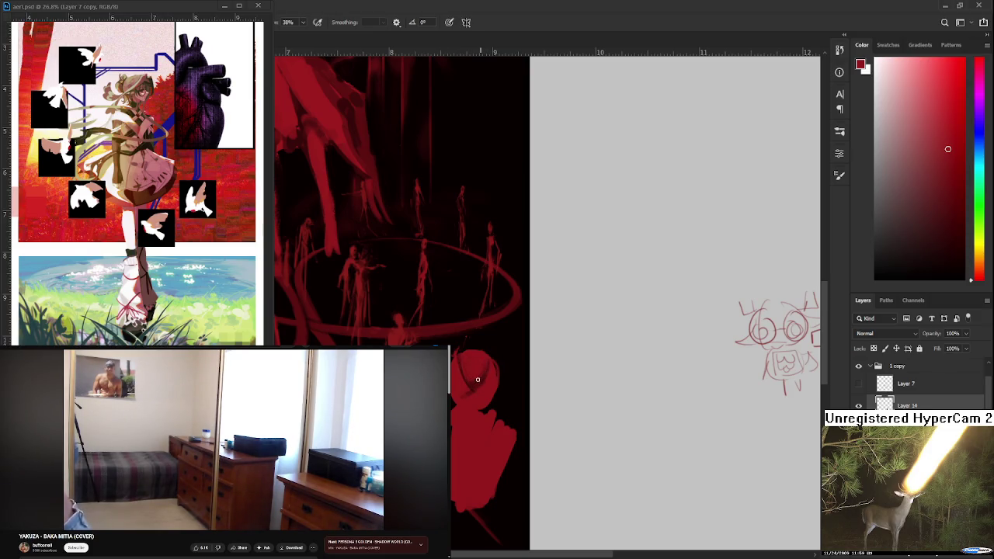
Keep alternating brush and eraser on the head, with a small round-eyed cartoon face doodled beside the painting
key("e")
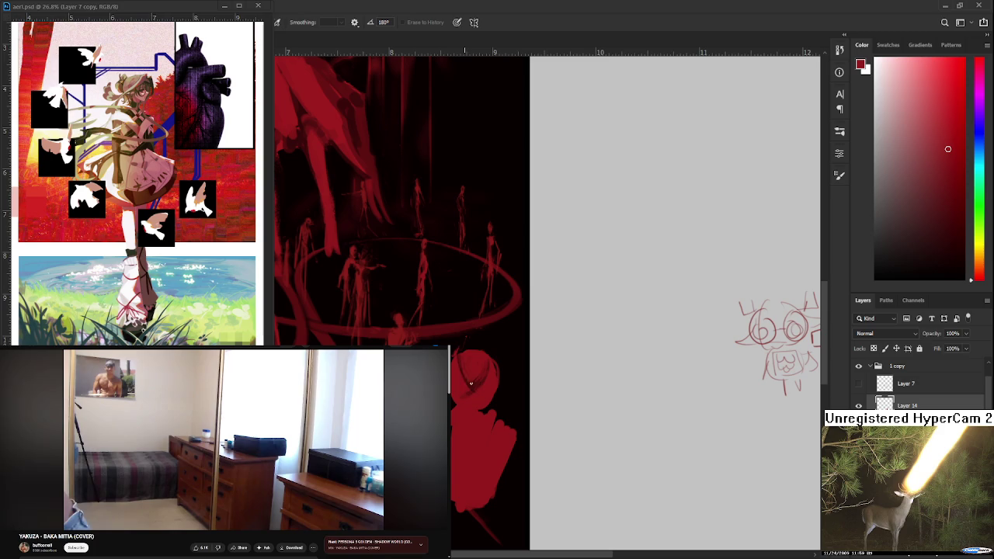
key("b")
key("e")
key("b")
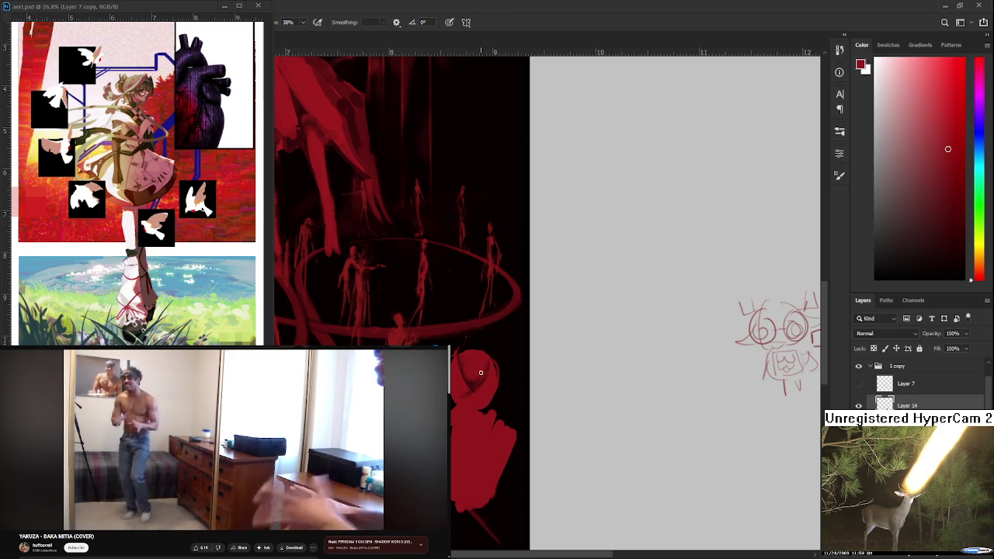
key("e")
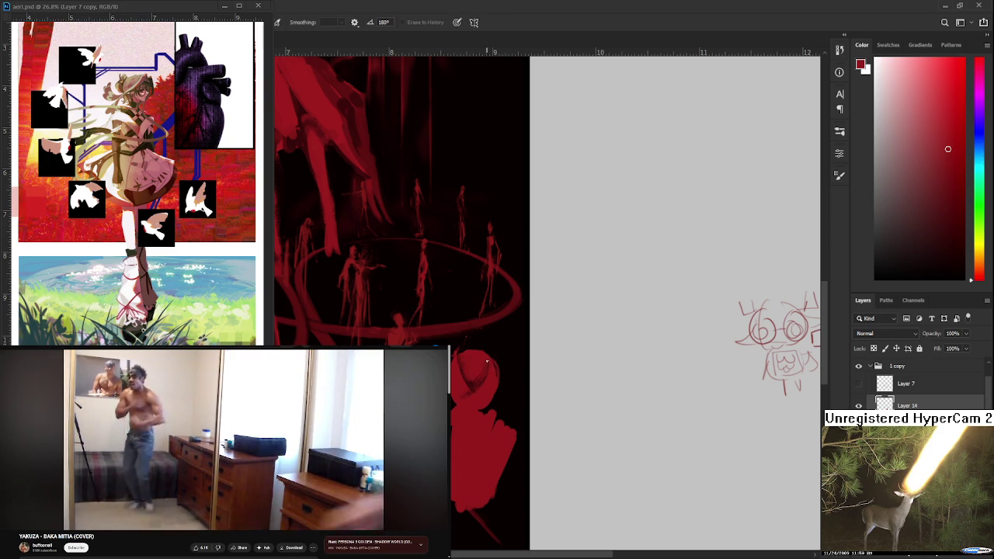
key("b")
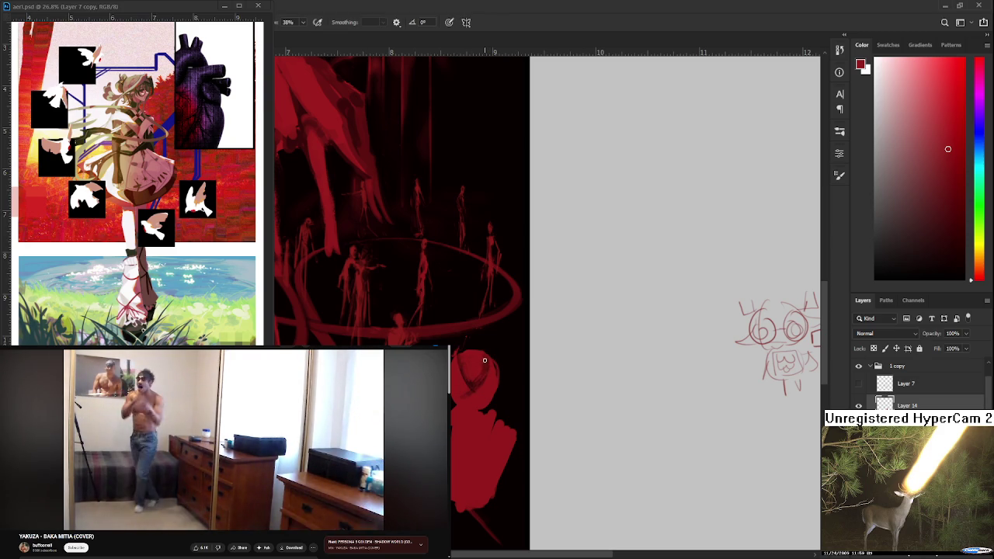
key("e")
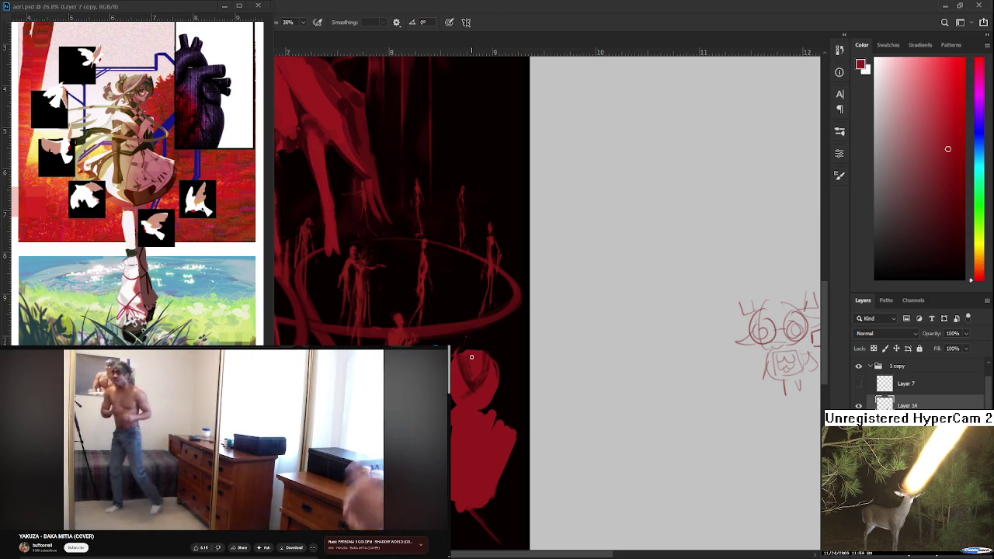
key("e")
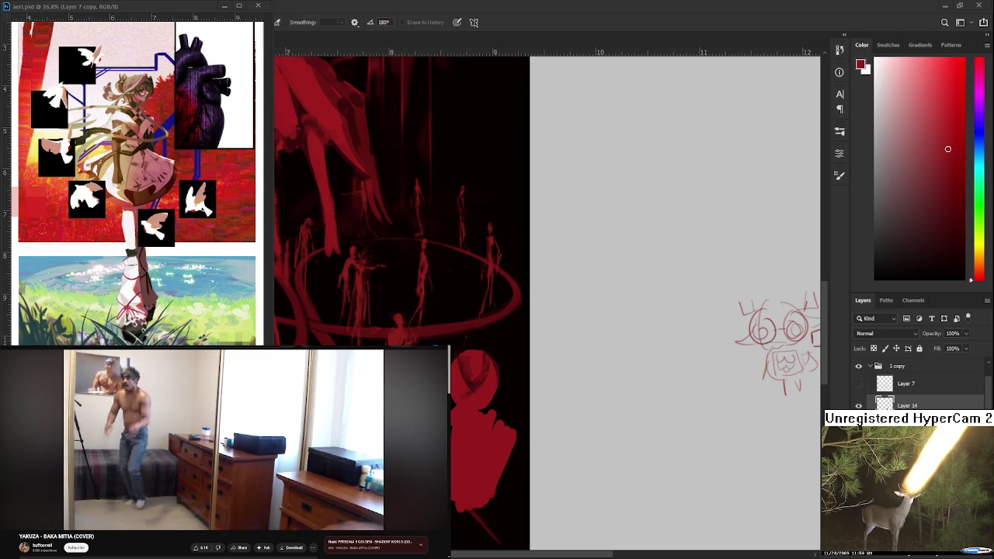
key("b")
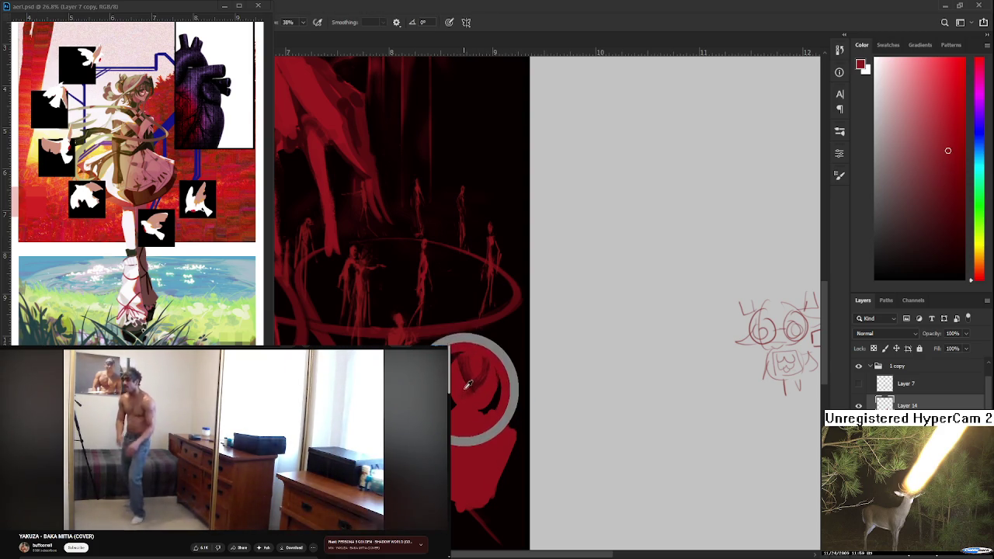
key("e")
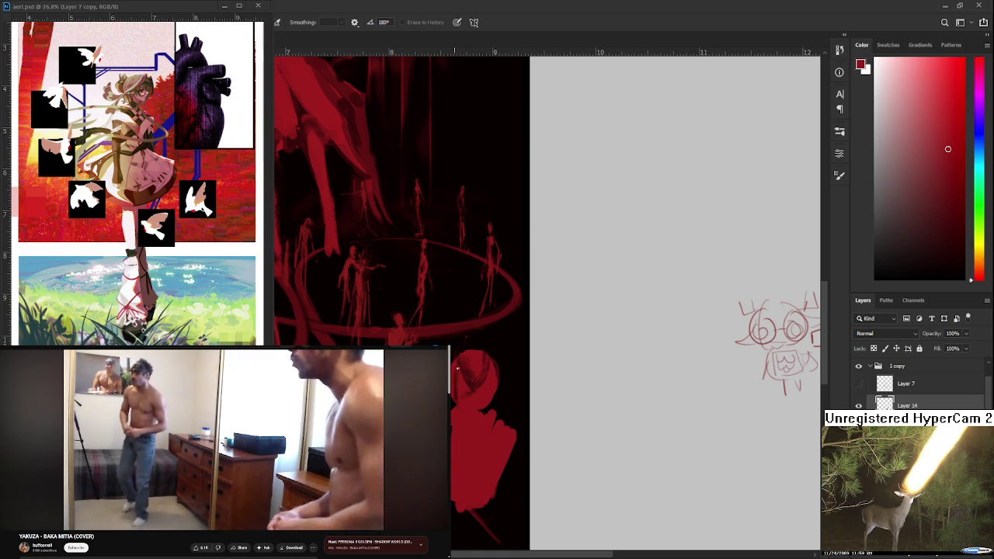
key("b")
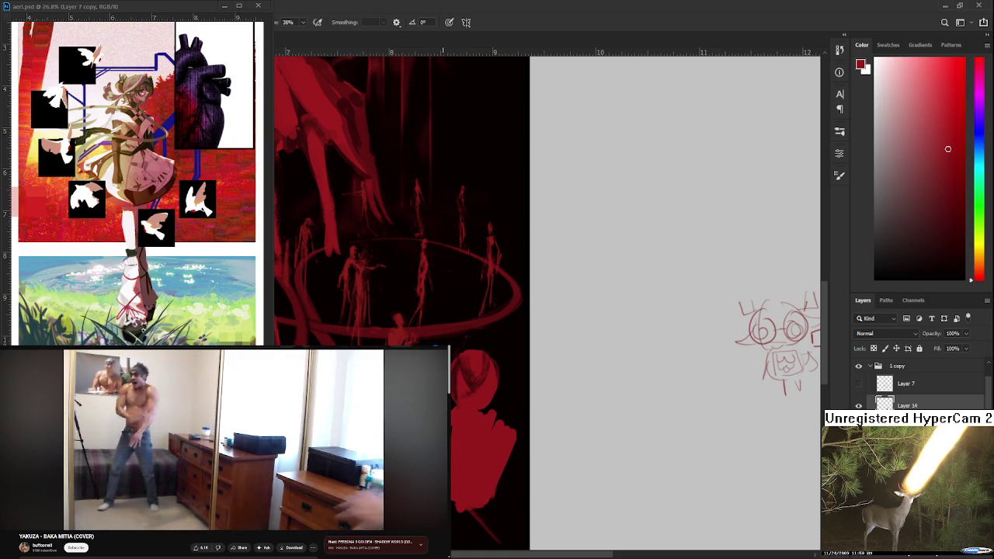
key("e")
left_click_drag(455, 417, 463, 429)
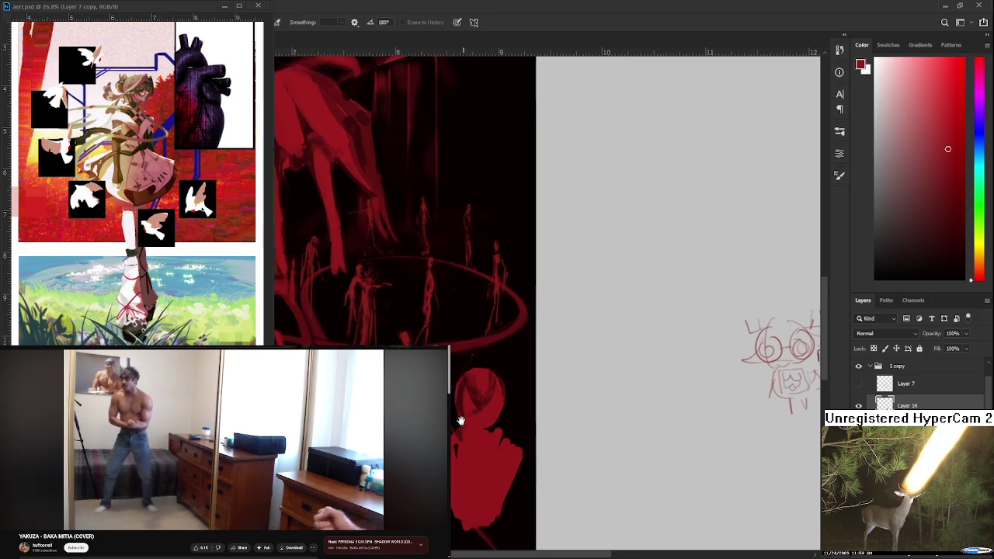
Shade the foreground bust's head with short alternating brush and eraser strokes
key("b")
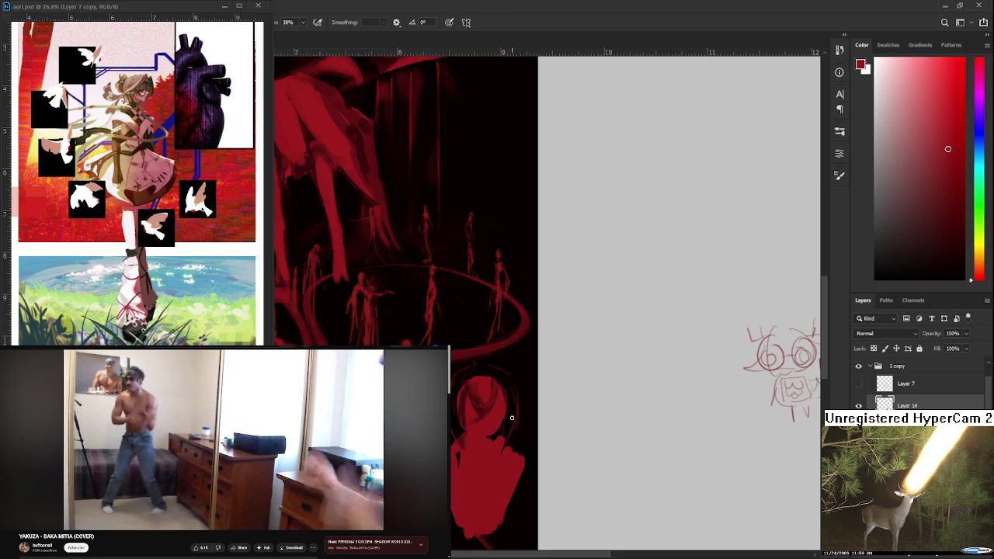
key("e")
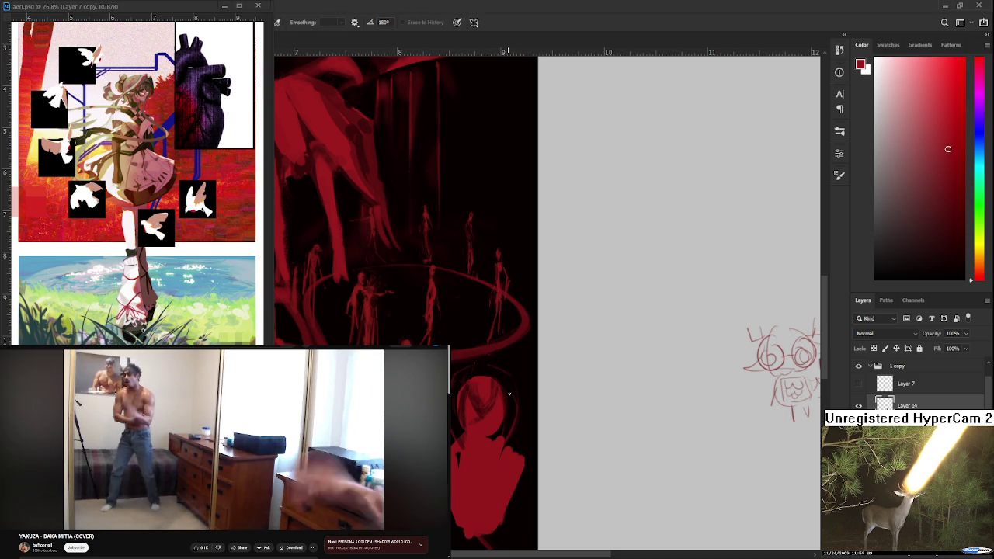
key("b")
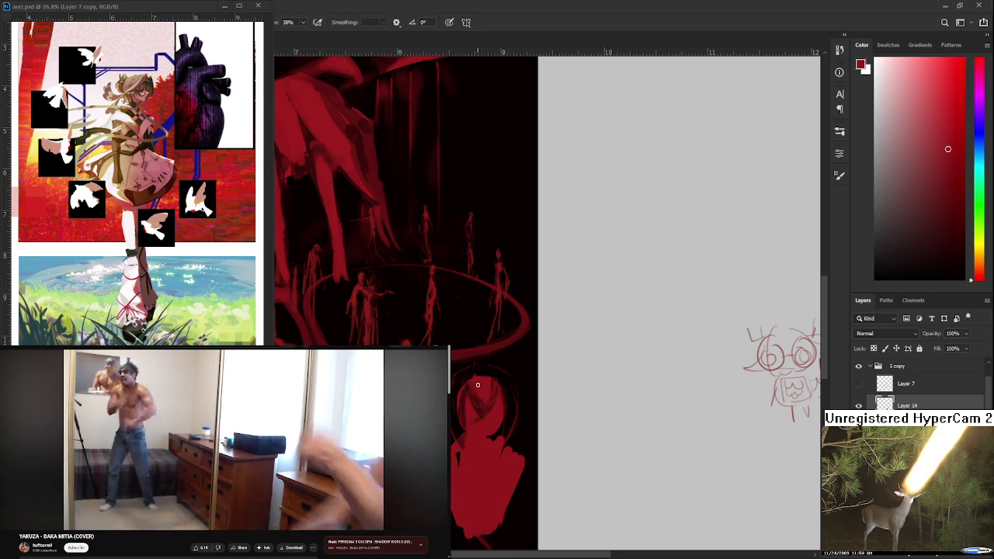
key("e")
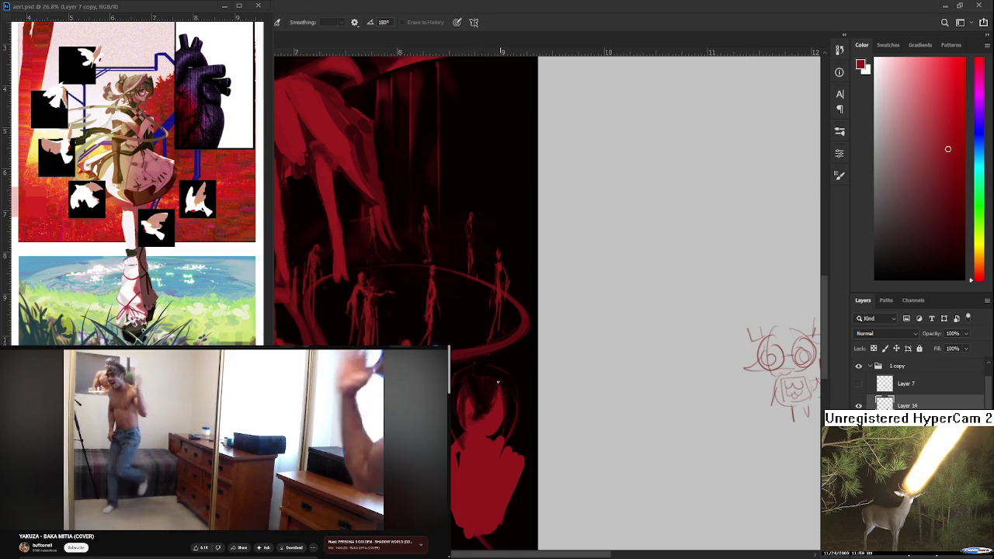
key("b")
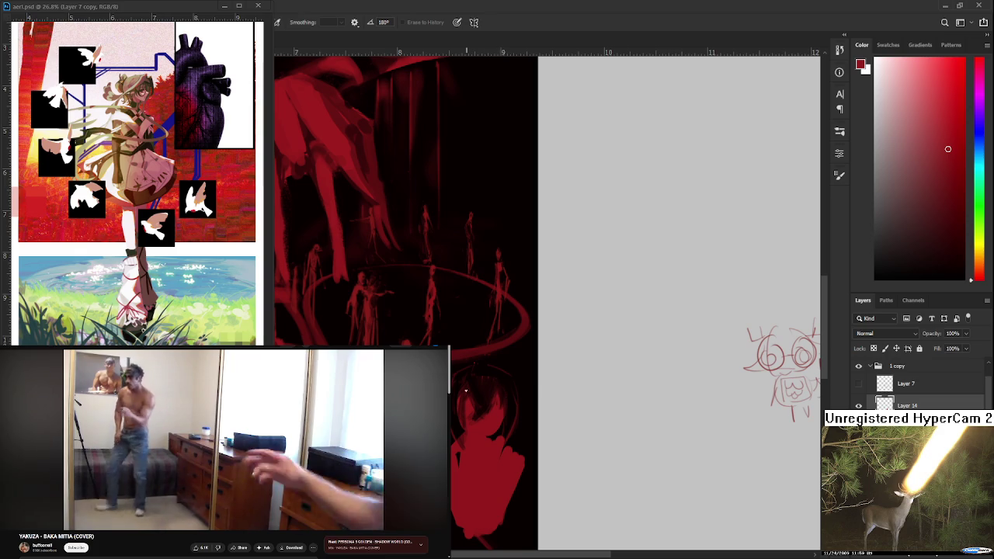
key("e")
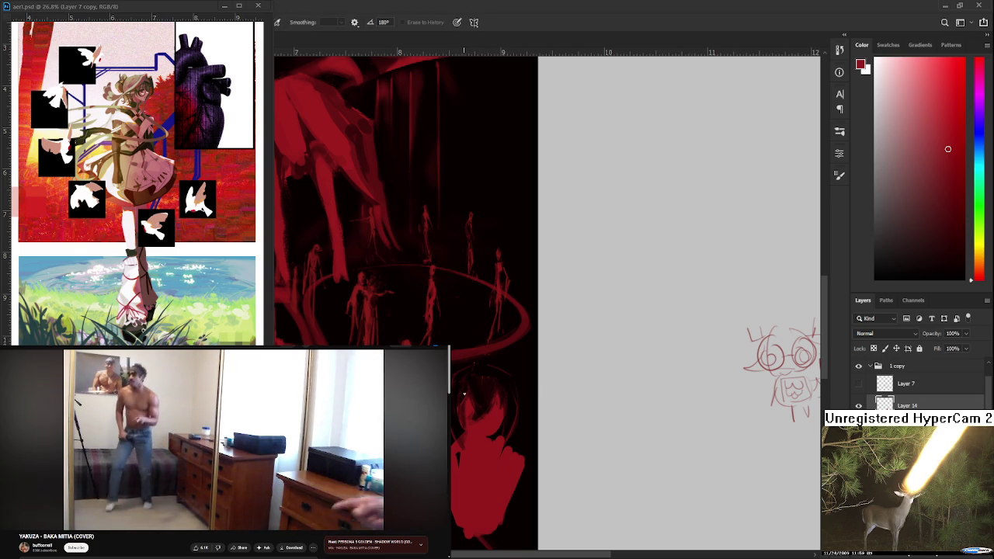
key("b")
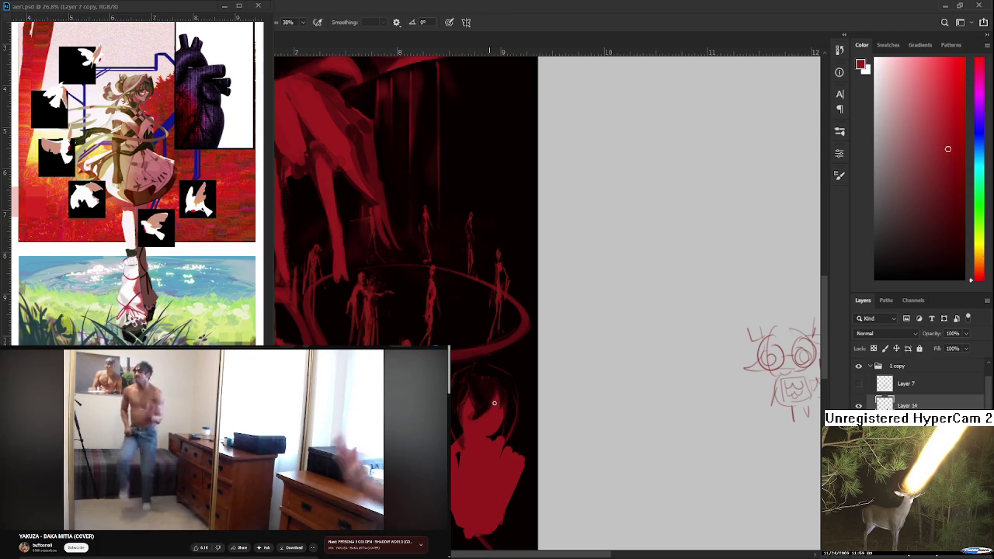
key("e")
key("b")
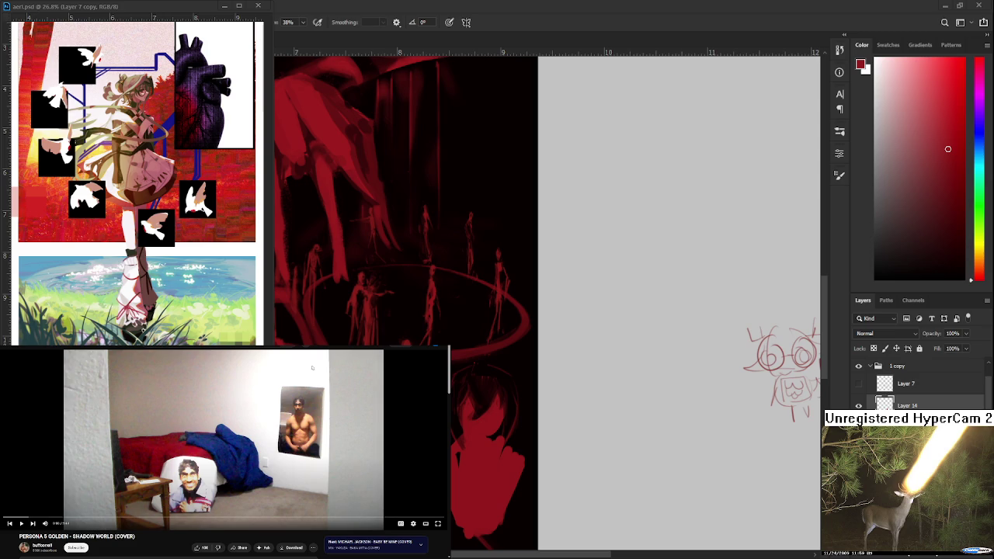
Close the video player window covering the canvas and nudge the view slightly right
left_click(411, 351)
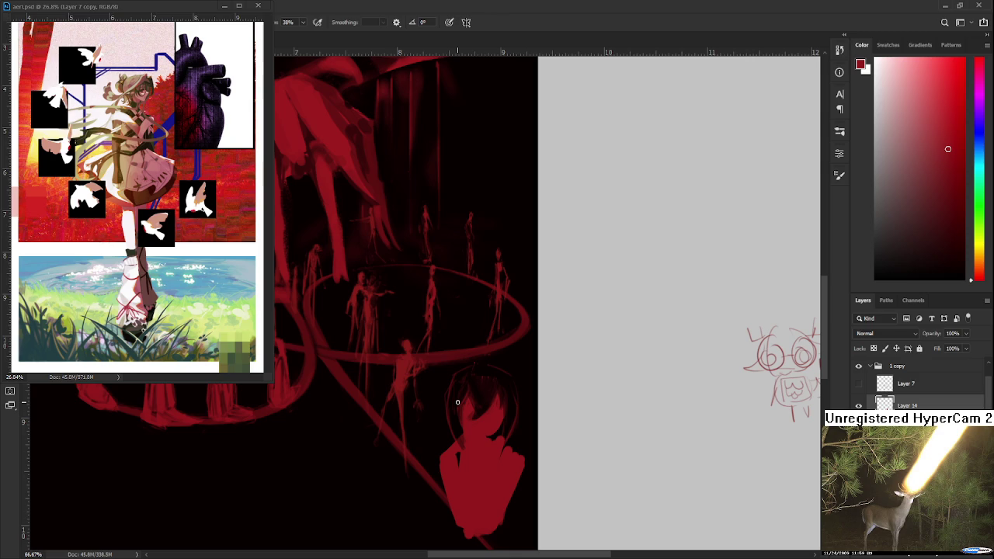
left_click_drag(457, 402, 504, 412)
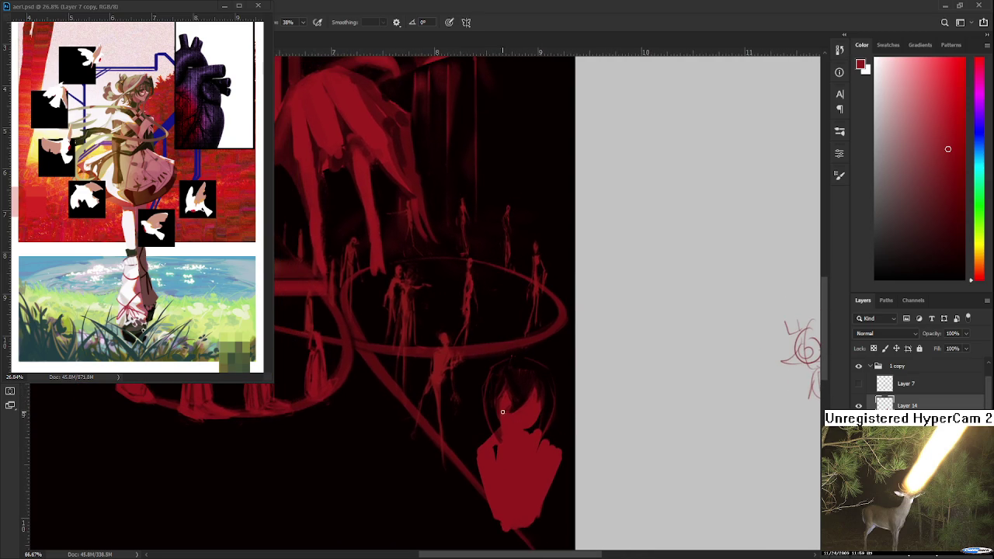
Refine the bust's red face and dark hair strands inside its circular outline, panning as needed
key("e")
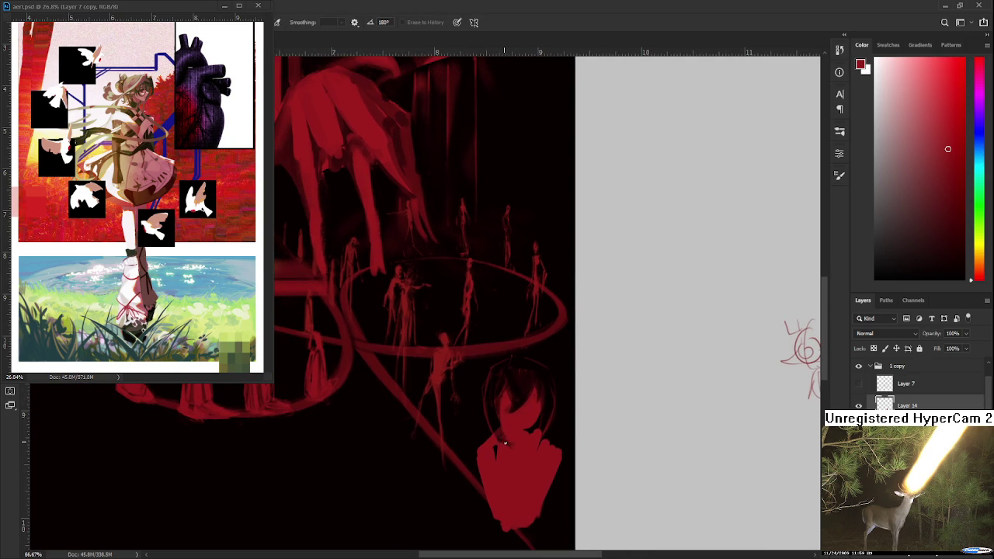
key("b")
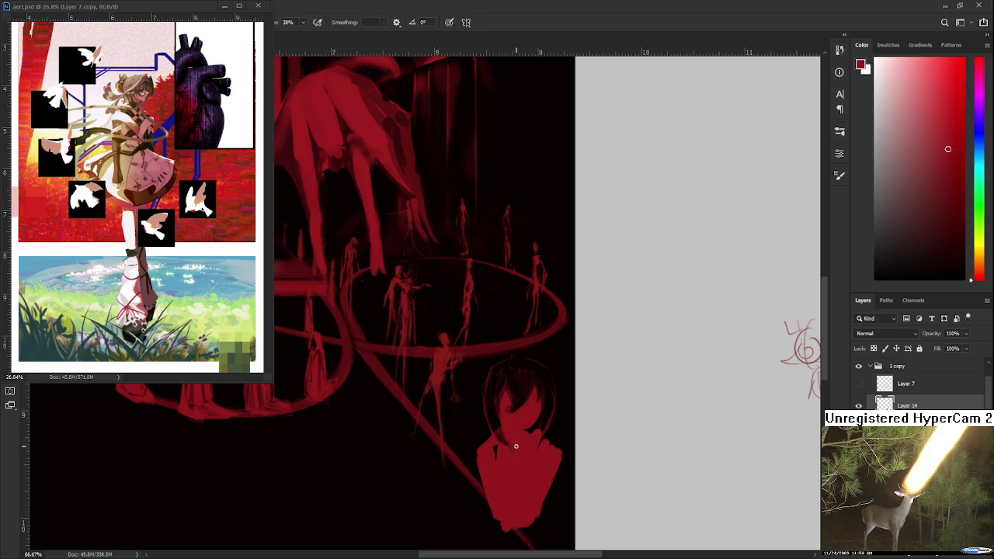
left_click_drag(529, 435, 519, 432)
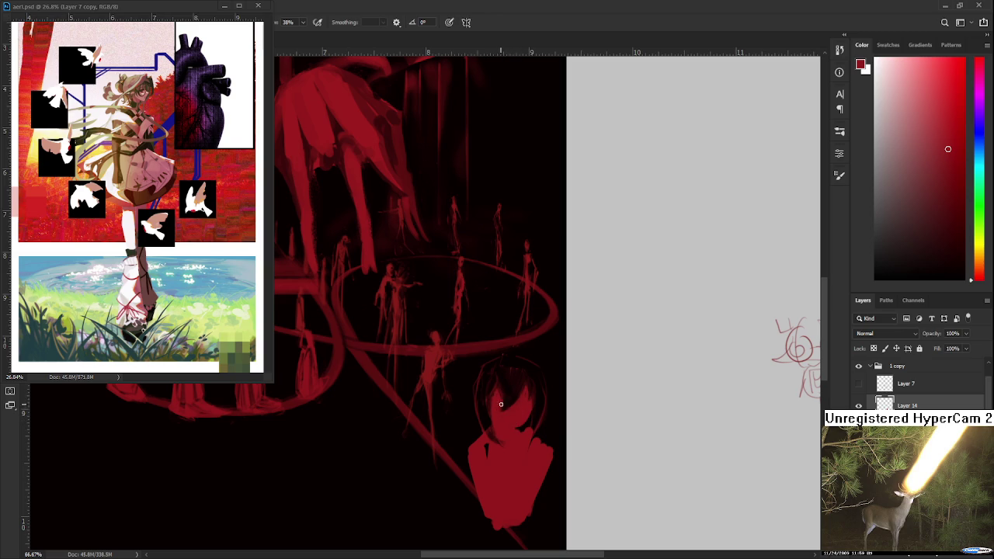
left_click_drag(509, 416, 519, 399)
key("e")
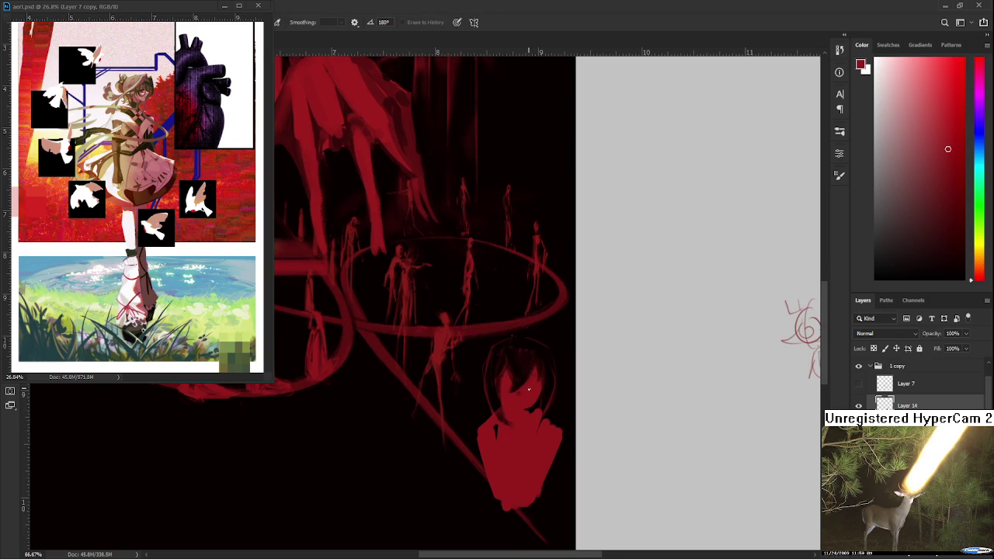
left_click_drag(519, 406, 544, 404)
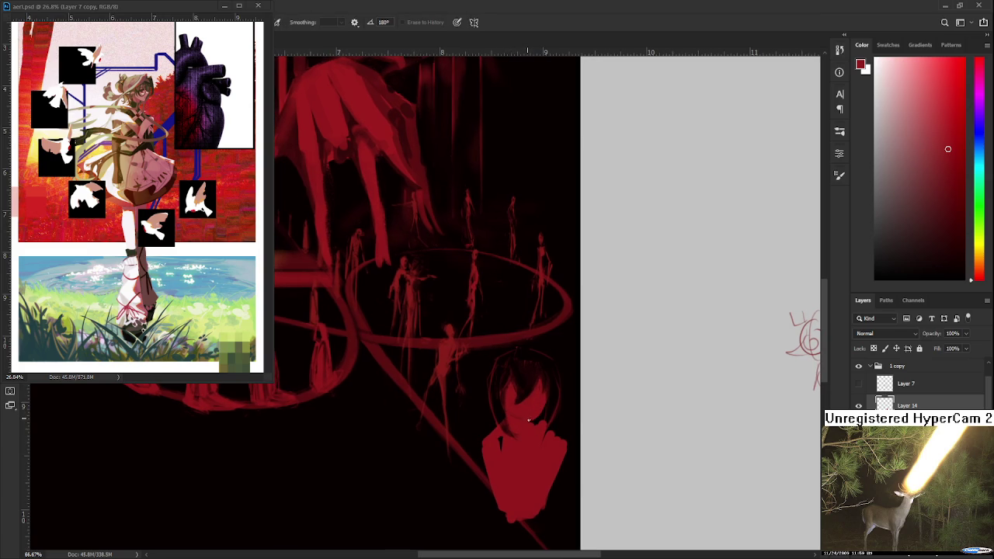
scroll(545, 410, "down", 2)
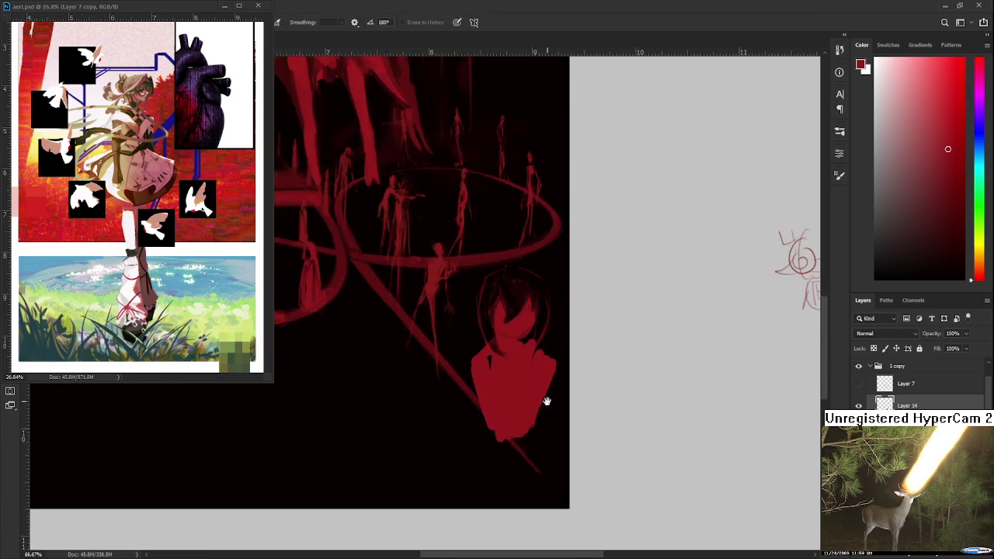
On the grey area below the painting, sketch a small head and body with legs, undoing missteps
scroll(518, 401, "down", 2)
scroll(539, 326, "down", 3)
key("b")
mouse_move(560, 399)
left_mouse_down()
mouse_move(556, 435)
mouse_move(590, 435)
mouse_move(559, 428)
mouse_move(560, 451)
mouse_move(586, 450)
mouse_move(574, 460)
left_mouse_up()
key("ctrl+z")
key("ctrl+z")
key("ctrl+z")
mouse_move(580, 447)
left_mouse_down()
mouse_move(598, 441)
mouse_move(568, 432)
left_mouse_up()
key("ctrl+z")
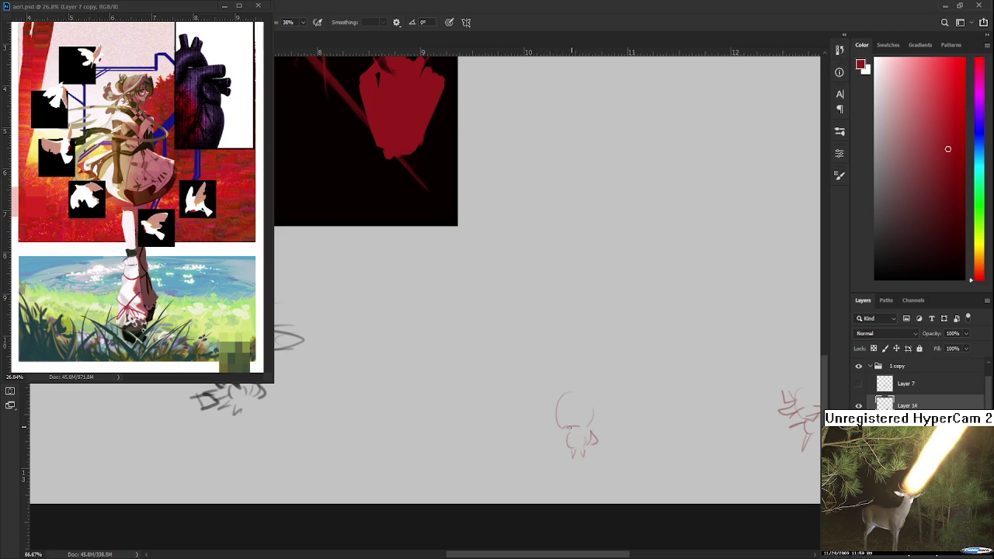
Add thick red eyebrows and short accent strokes to the small figure sketch
key("ctrl+z")
mouse_move(581, 412)
left_mouse_down()
mouse_move(598, 422)
mouse_move(550, 431)
mouse_move(542, 420)
mouse_move(613, 406)
mouse_move(546, 403)
mouse_move(605, 406)
left_mouse_up()
key("ctrl+z")
mouse_move(555, 433)
left_mouse_down()
mouse_move(566, 445)
mouse_move(580, 432)
mouse_move(575, 458)
mouse_move(575, 425)
left_mouse_up()
key("ctrl+z")
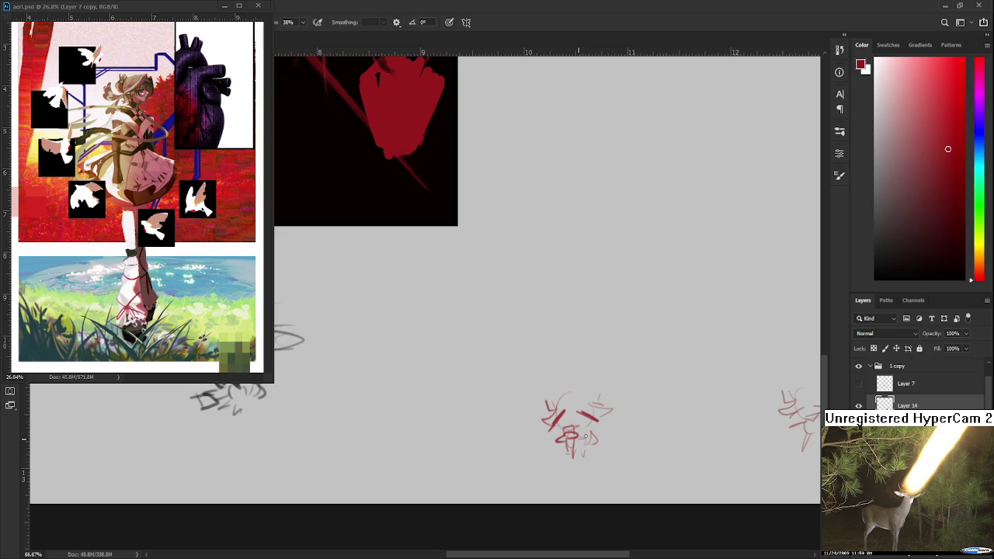
left_click_drag(618, 405, 592, 442)
Remove the thick red eyebrow stroke from the head sketch and return to the painting
key("e")
key("b")
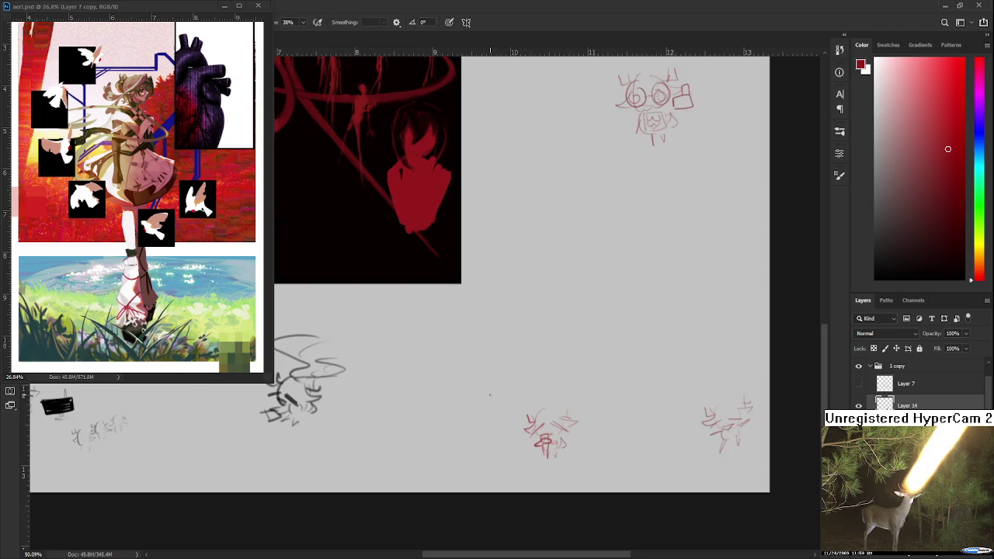
scroll(481, 461, "up", 5)
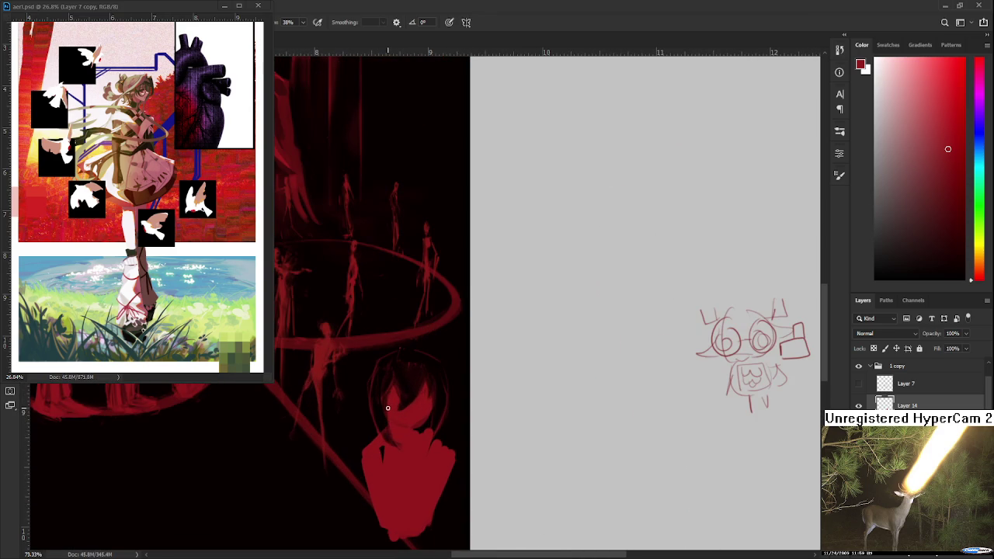
scroll(390, 404, "up", 1)
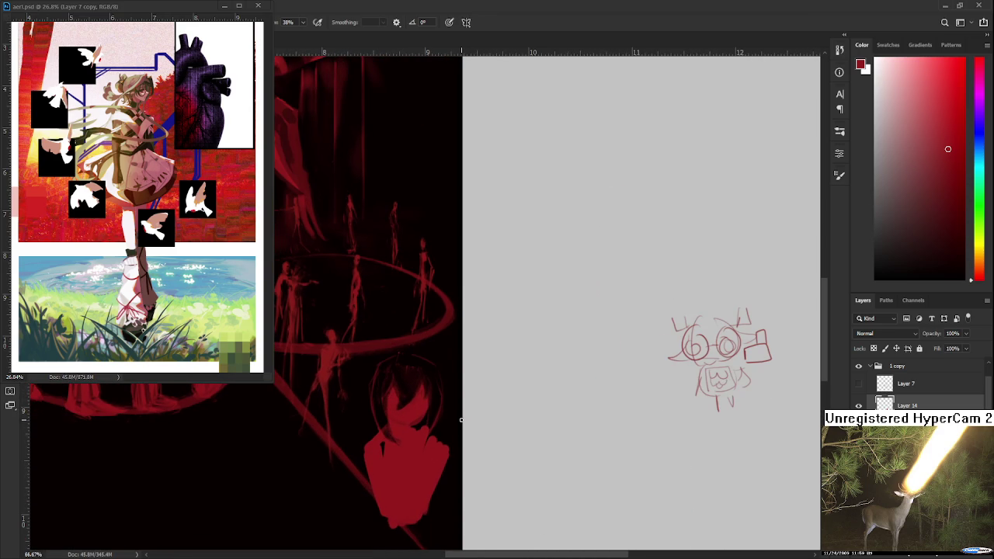
left_click_drag(414, 424, 420, 400)
Refine the bust figure's face and hair, alternating Brush and Eraser
key("e")
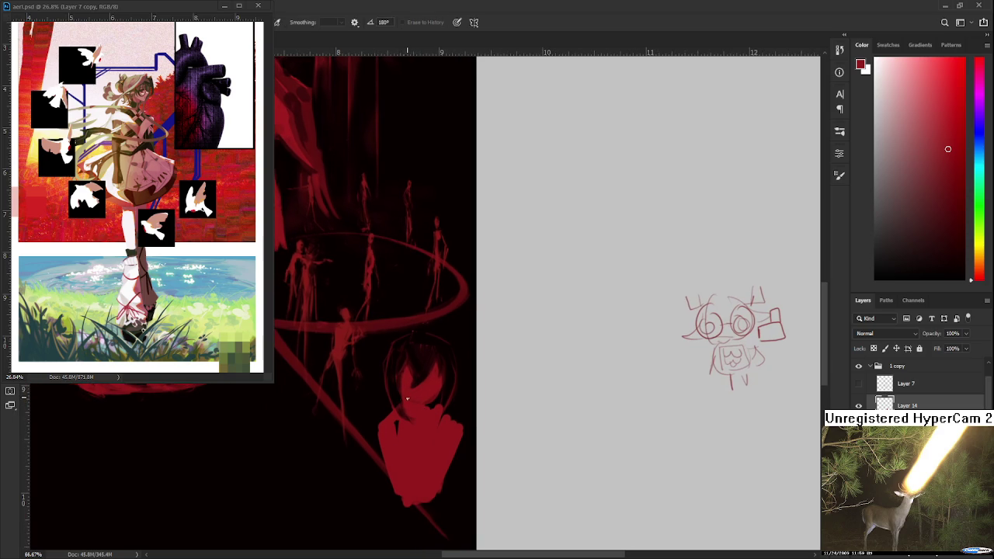
key("b")
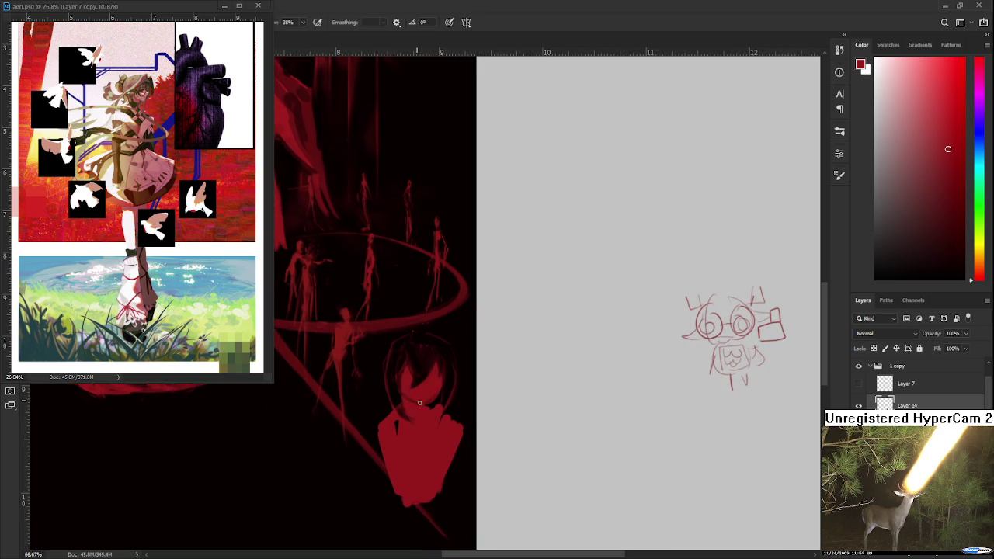
key("e")
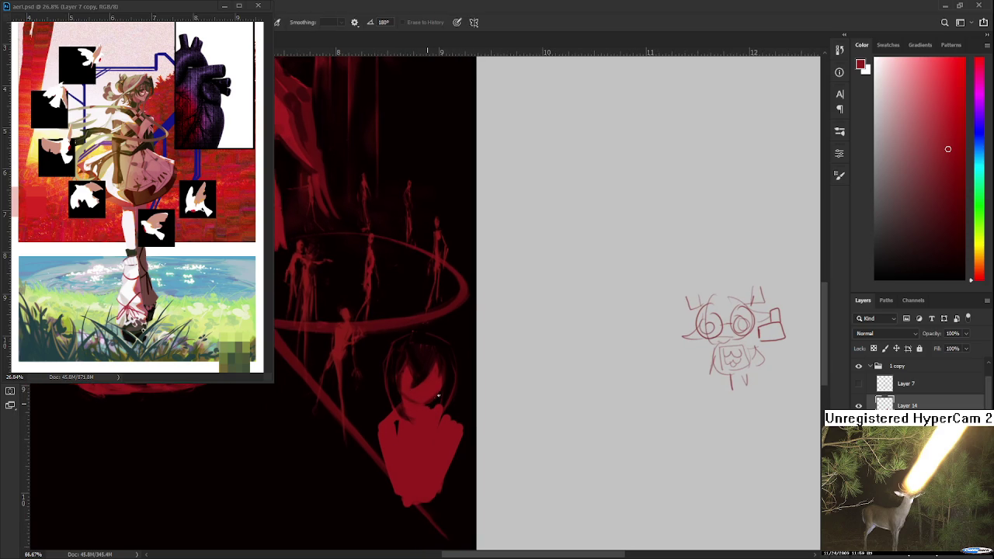
key("b")
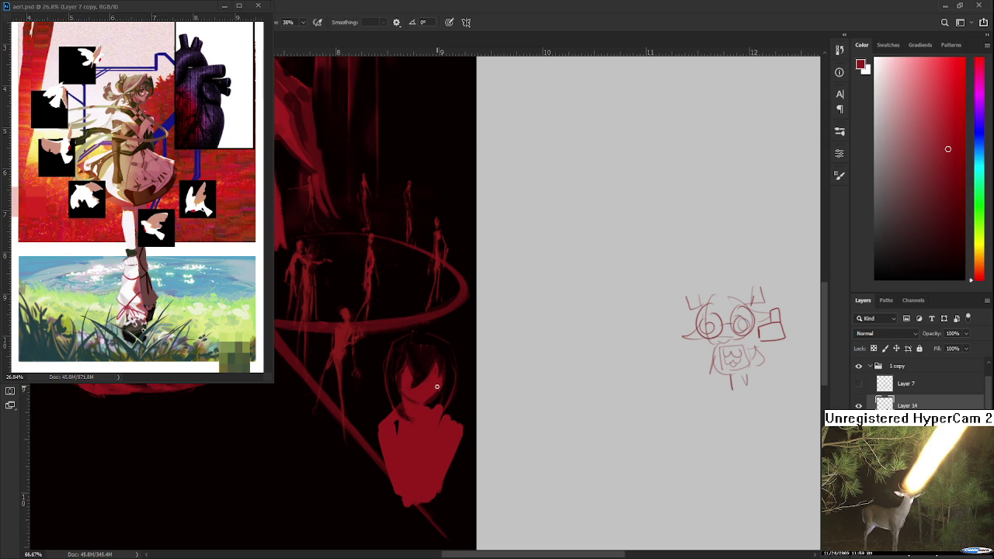
key("e")
key("b")
key("e")
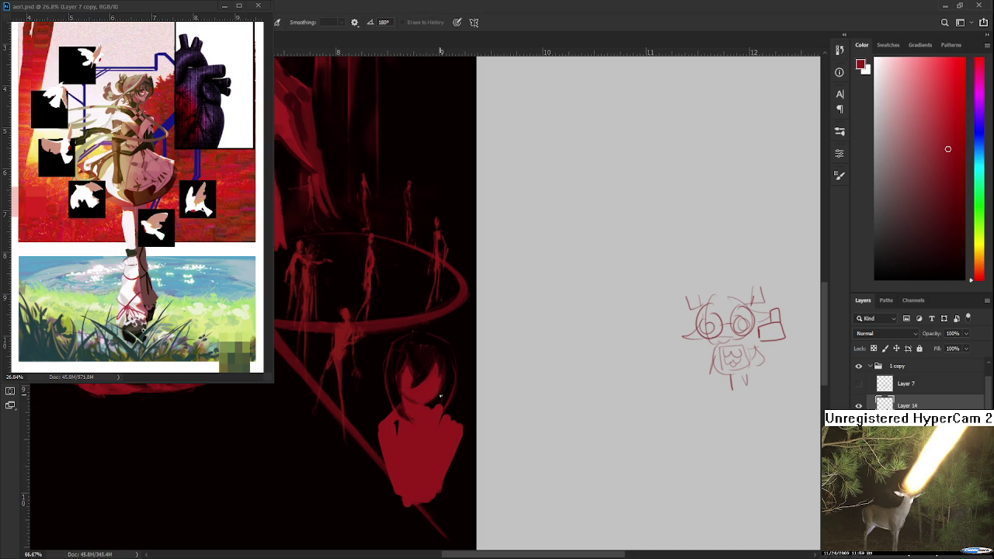
key("b")
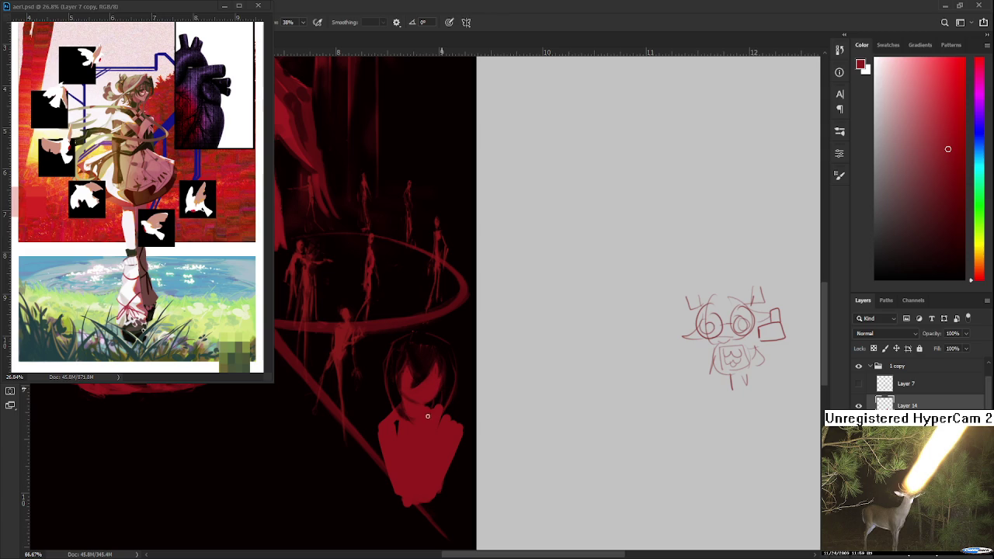
Zoom out and close the floating aerl.psd reference window
scroll(503, 311, "up", 3)
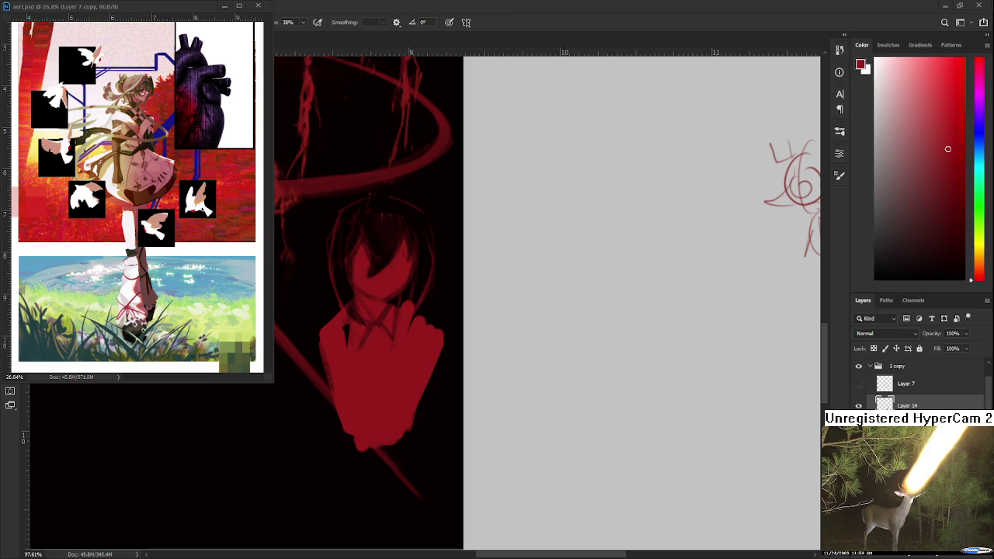
scroll(478, 418, "down", 3)
scroll(479, 418, "down", 3)
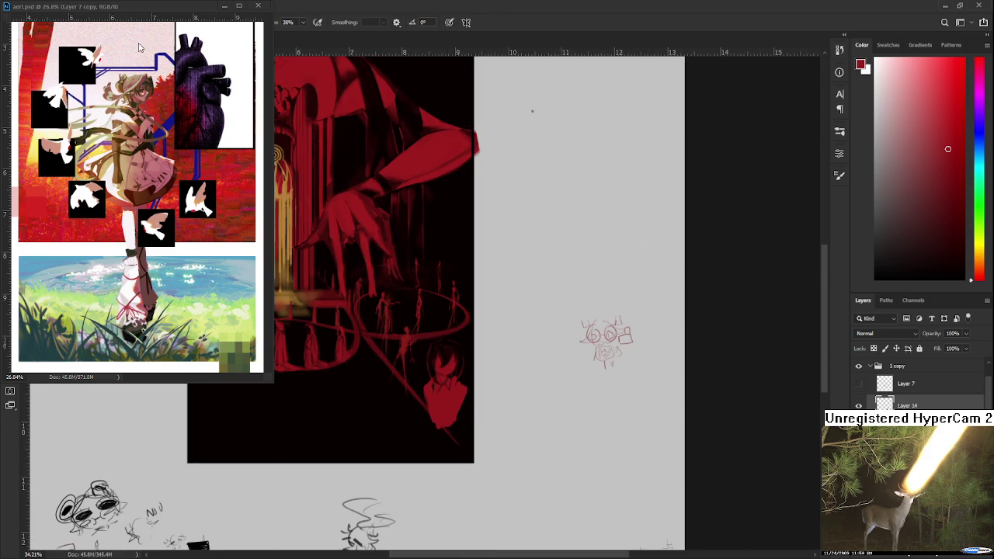
left_click(224, 6)
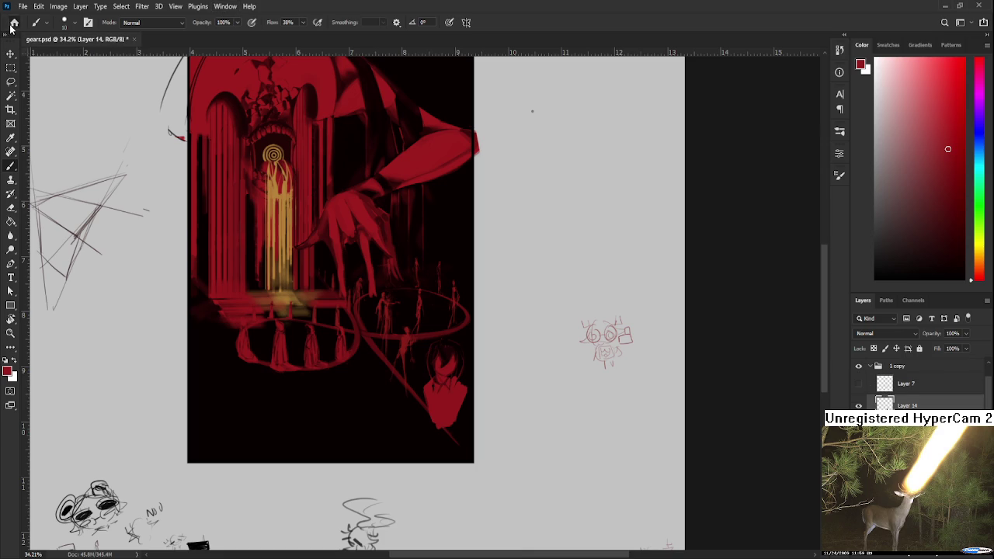
Open Raid.psd from the Home screen's recent files and zoom in on the goggle character
left_click(14, 22)
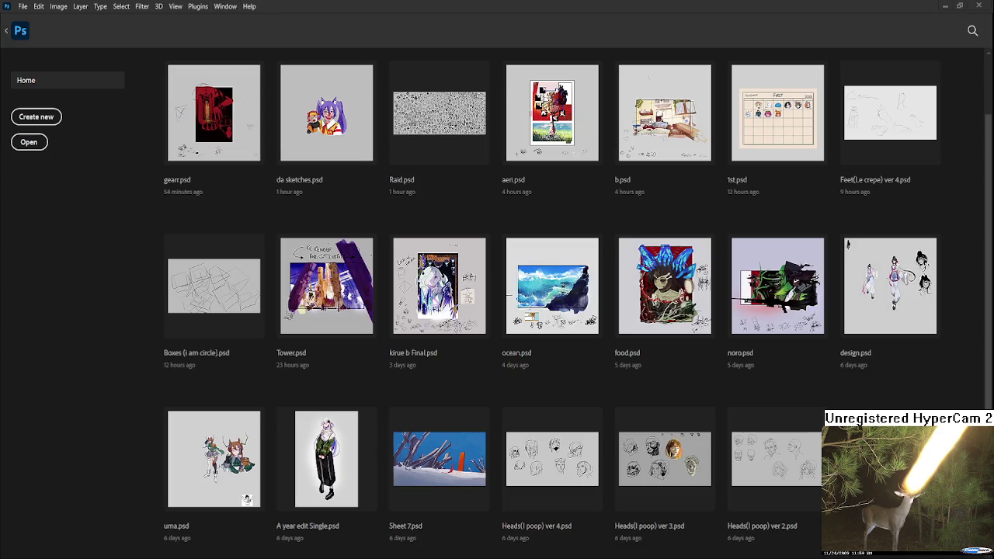
left_click(439, 113)
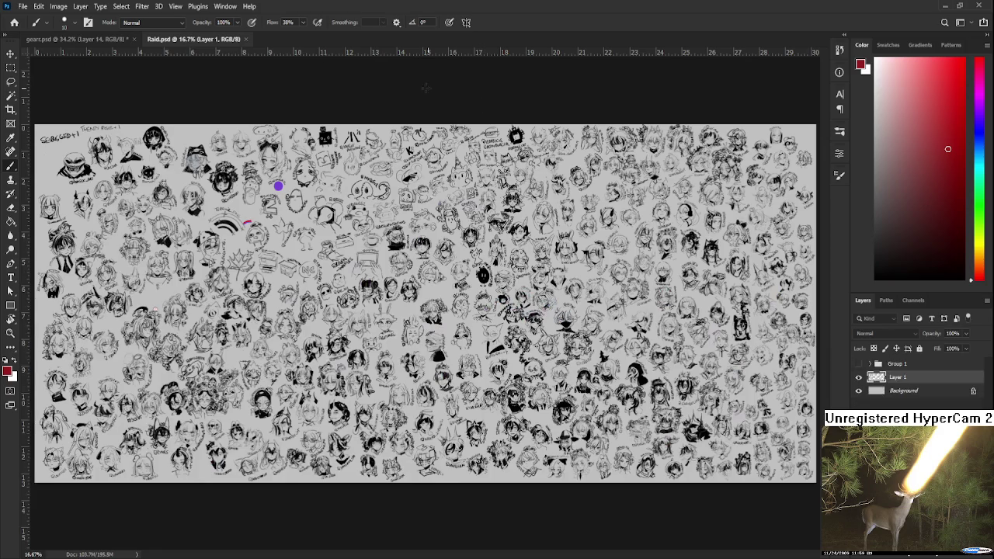
scroll(365, 226, "down", 3)
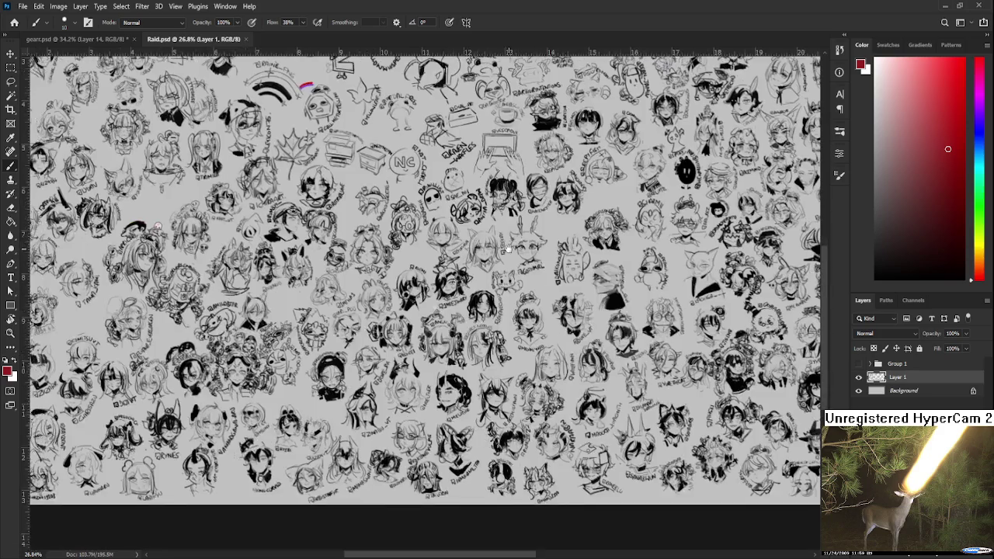
scroll(366, 227, "up", 1)
scroll(366, 227, "up", 1)
scroll(365, 227, "up", 1)
scroll(366, 227, "up", 2)
scroll(371, 358, "up", 2)
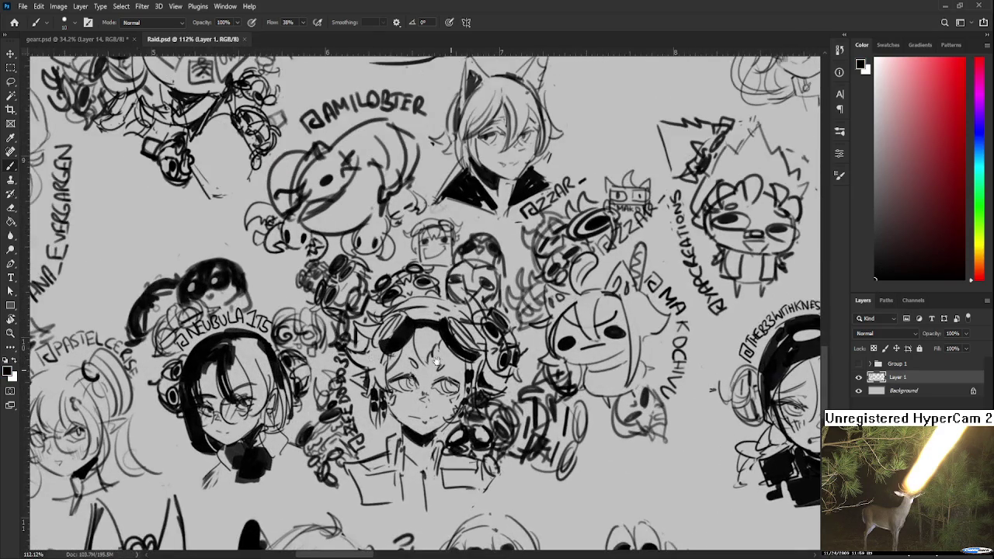
scroll(439, 361, "up", 1)
scroll(384, 301, "up", 2)
left_click_drag(386, 301, 448, 259)
Add short dark strokes around the goggle character's lenses, save the sheet and close it
mouse_move(393, 325)
left_mouse_down()
mouse_move(402, 348)
mouse_move(389, 361)
mouse_move(400, 367)
mouse_move(427, 351)
mouse_move(388, 346)
mouse_move(395, 356)
left_mouse_up()
key("ctrl+z")
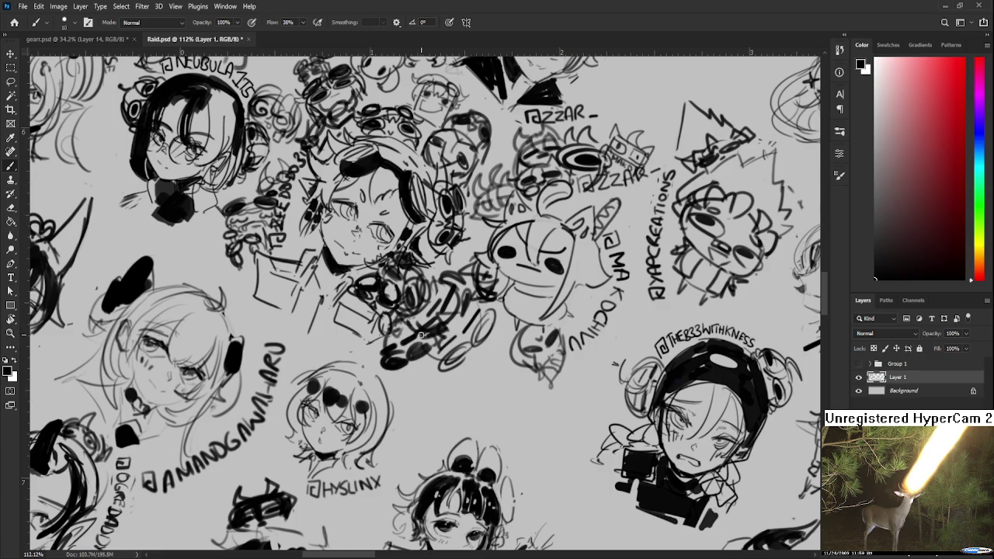
mouse_move(388, 336)
left_mouse_down()
mouse_move(384, 355)
mouse_move(381, 340)
mouse_move(378, 349)
left_mouse_up()
left_click_drag(410, 318, 429, 338)
key("ctrl+s")
scroll(420, 365, "down", 2)
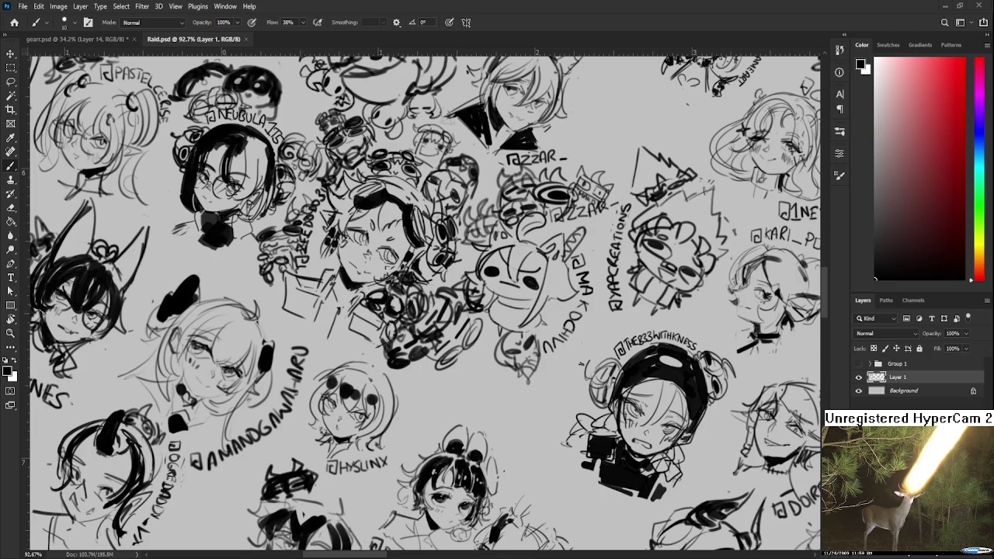
left_click(245, 39)
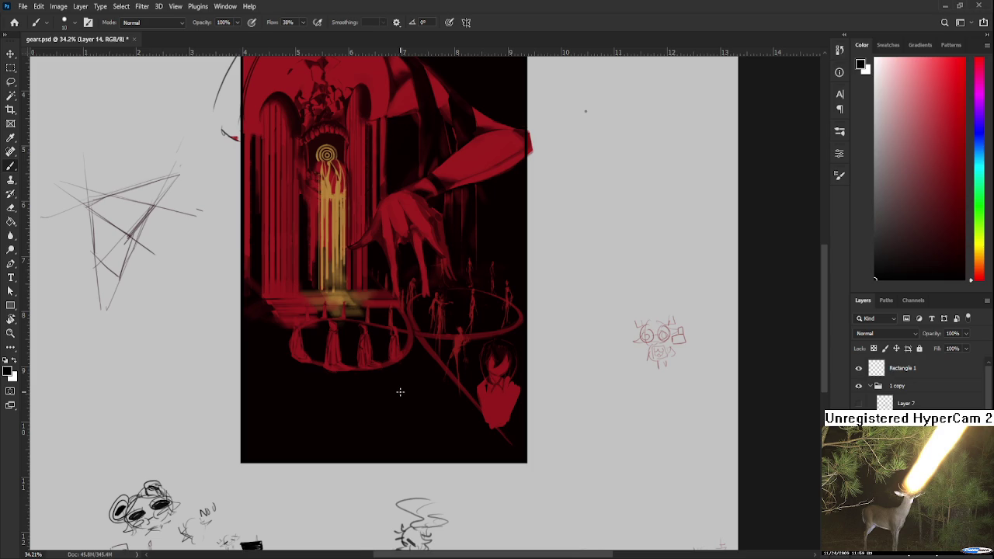
Zoom into gearr.psd and sample the bust figure's red, toggling Brush and Eraser
scroll(444, 381, "up", 2)
scroll(483, 381, "up", 2)
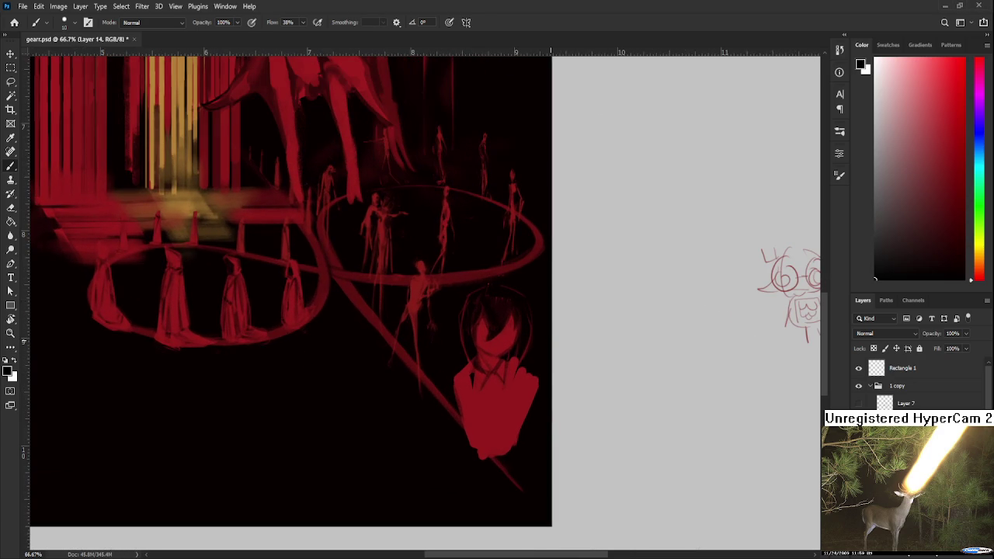
scroll(545, 349, "down", 2)
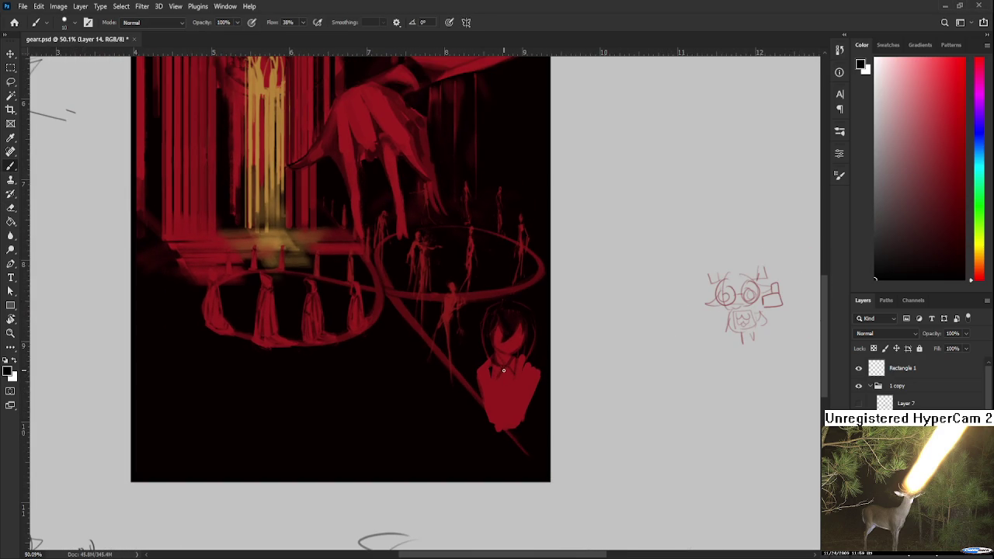
key("e")
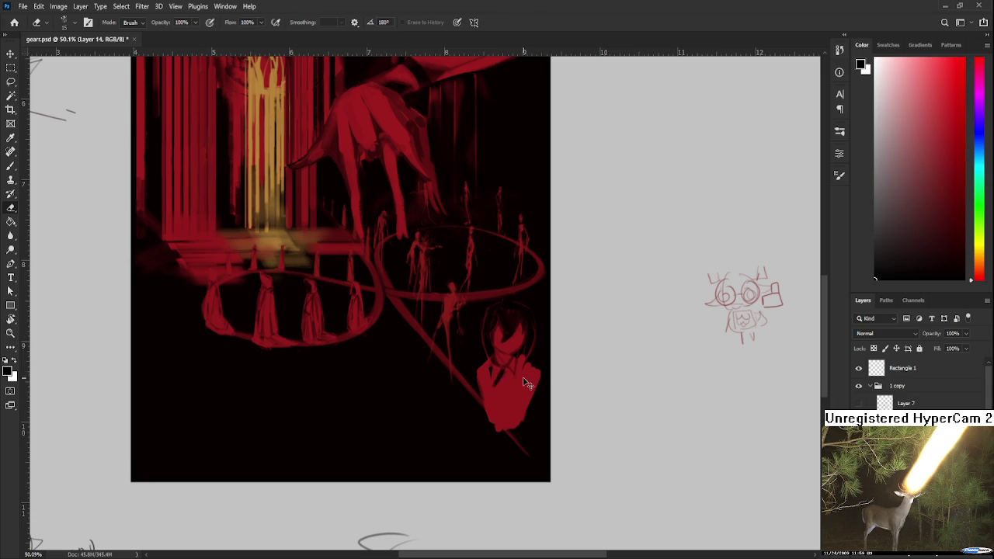
key("b")
left_click(508, 371, "alt")
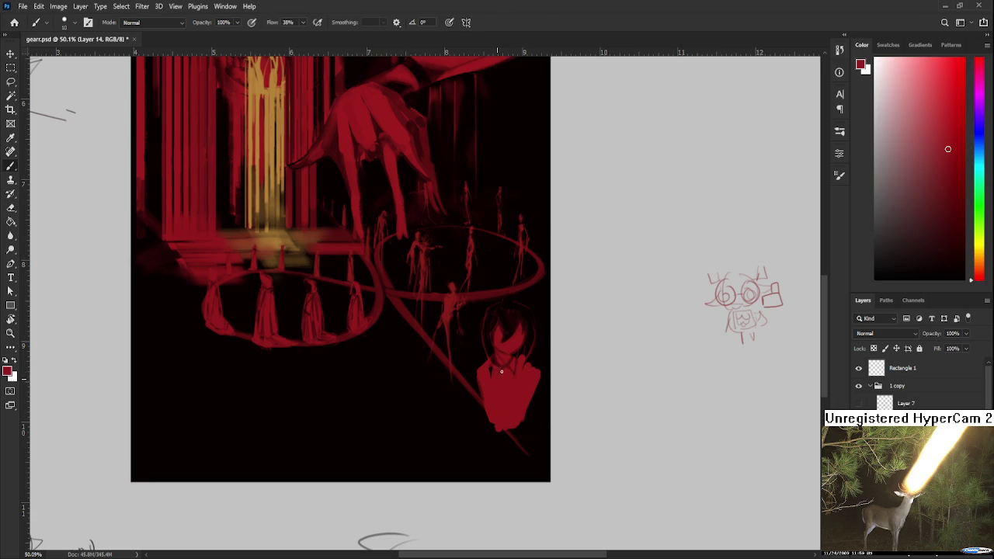
key("e")
key("b")
key("e")
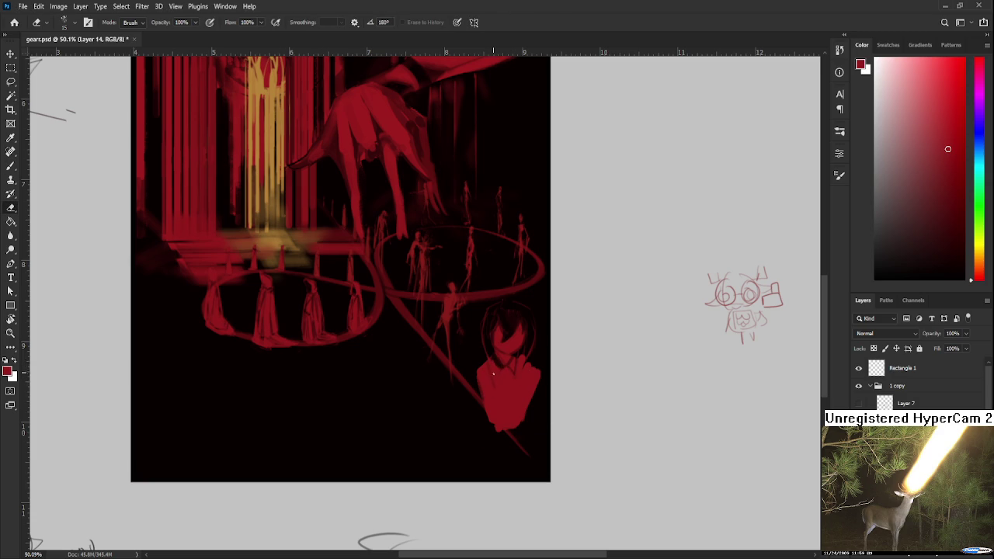
key("b")
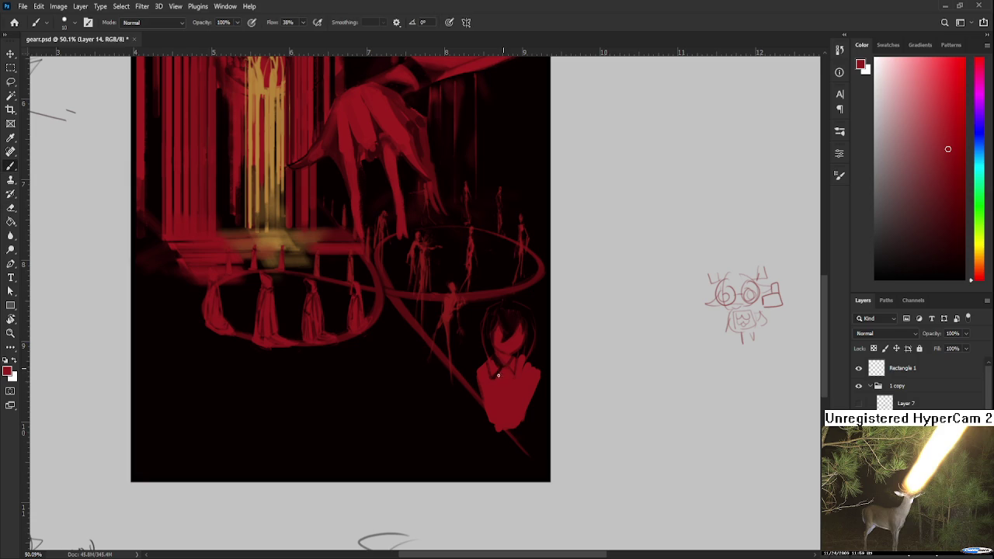
key("e")
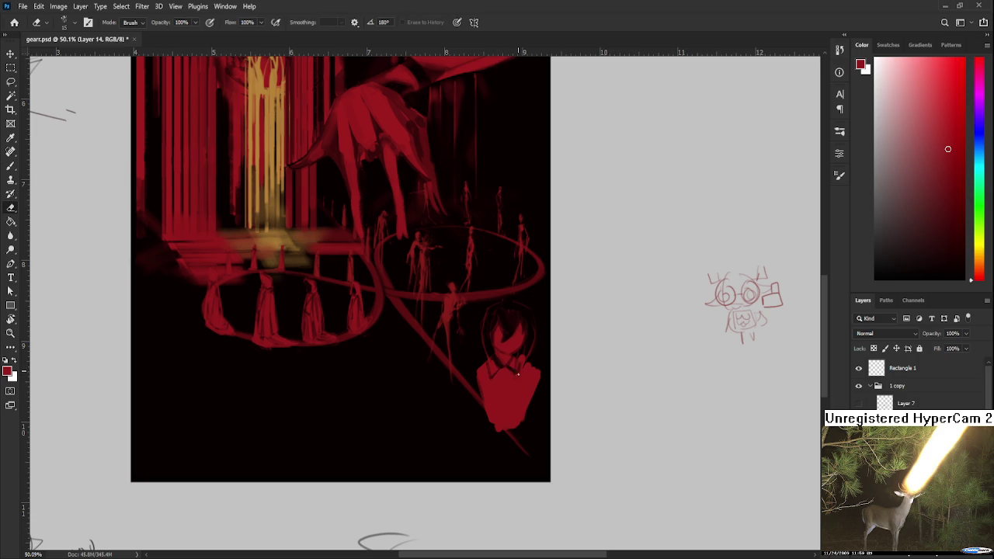
key("b")
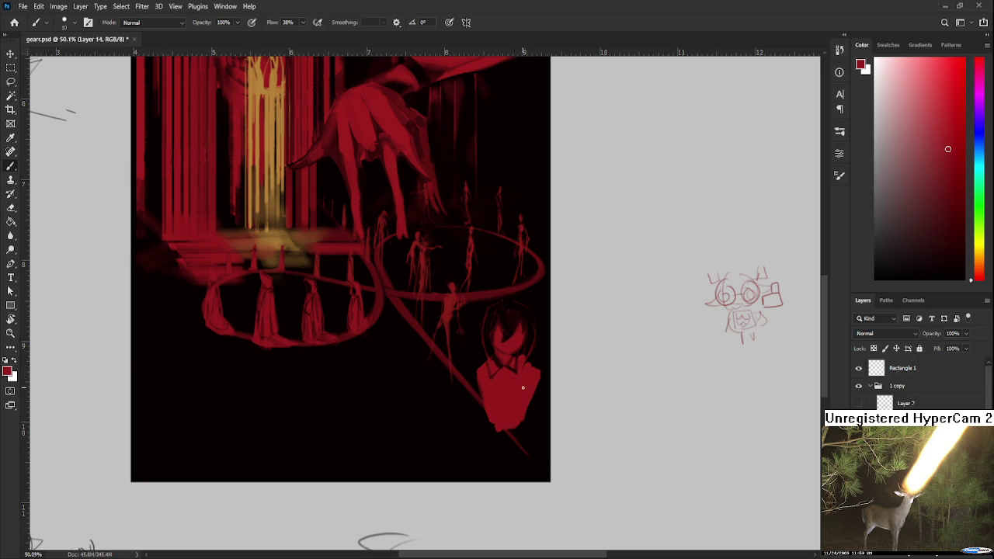
key("e")
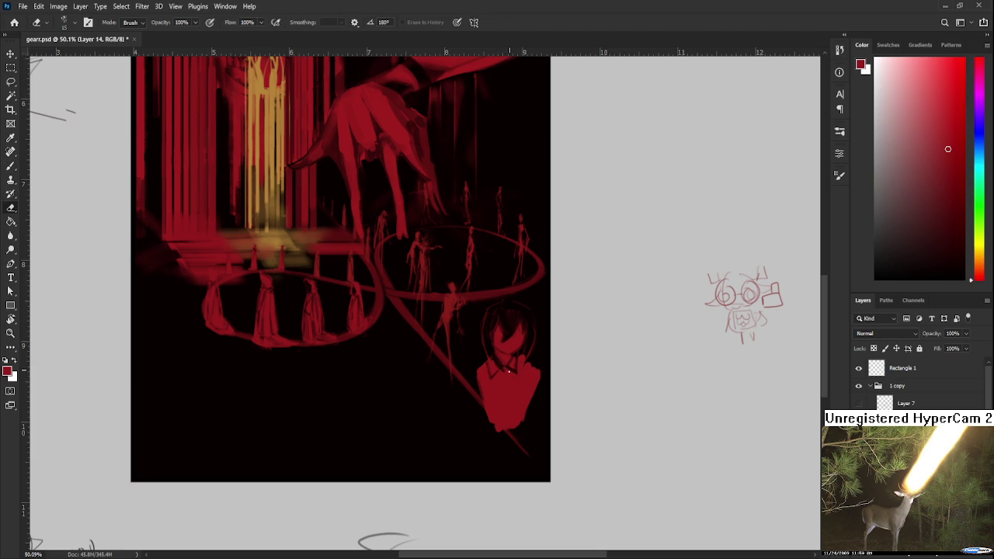
Erase thin collar and necktie lines down the chest and darken both torso edges
left_click_drag(503, 373, 504, 398)
key("b")
key("e")
left_click_drag(510, 393, 511, 373)
key("b")
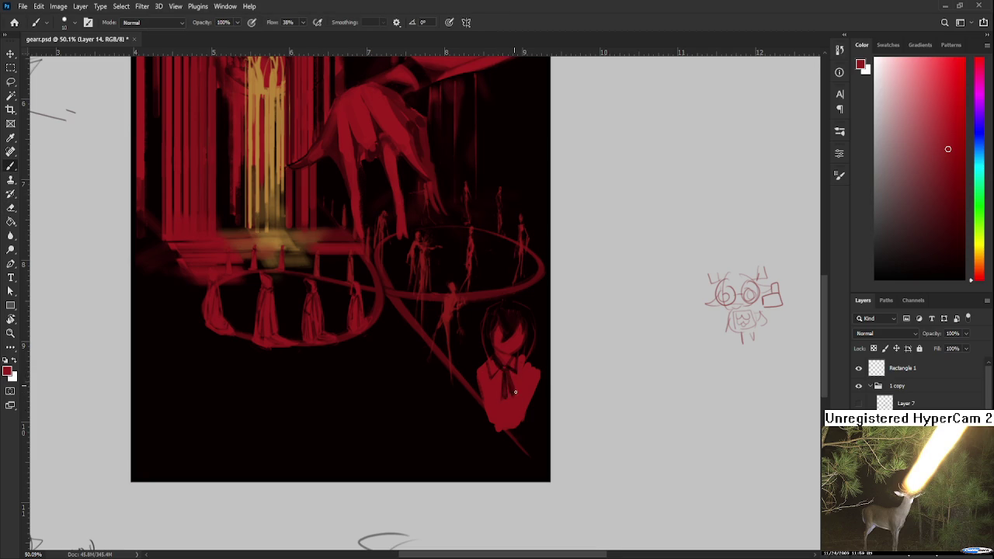
scroll(518, 376, "down", 1)
key("e")
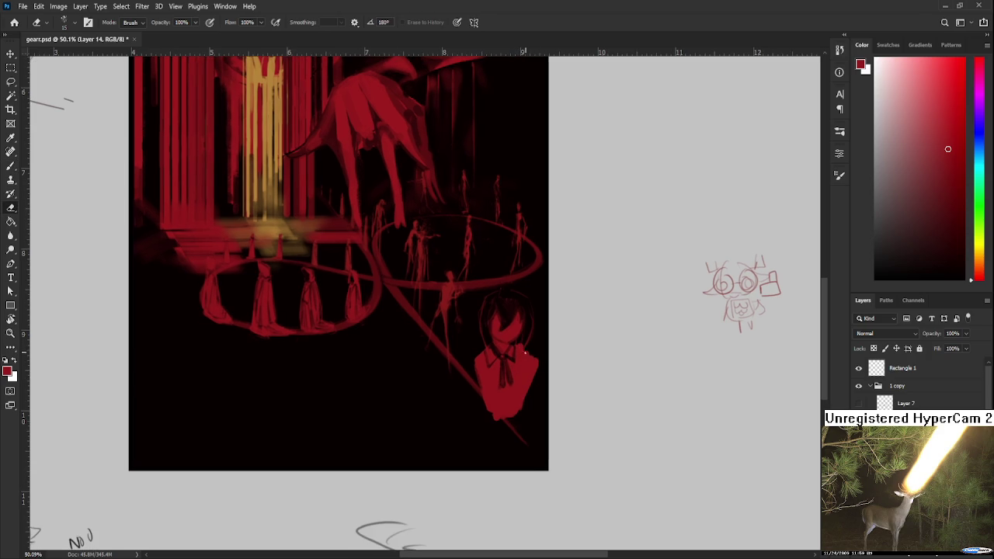
mouse_move(524, 355)
left_mouse_down()
mouse_move(533, 381)
mouse_move(524, 403)
left_mouse_up()
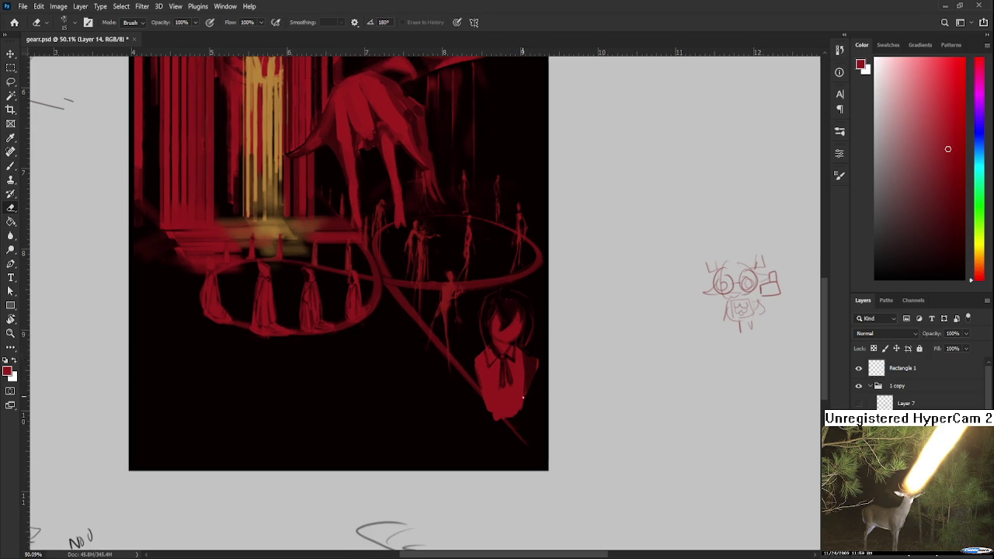
mouse_move(473, 356)
left_mouse_down()
mouse_move(483, 396)
mouse_move(484, 352)
mouse_move(527, 407)
left_mouse_up()
Zoom out and drag DNA_fanart_6 onto the gearr.psd canvas as a new layer
scroll(501, 387, "down", 3)
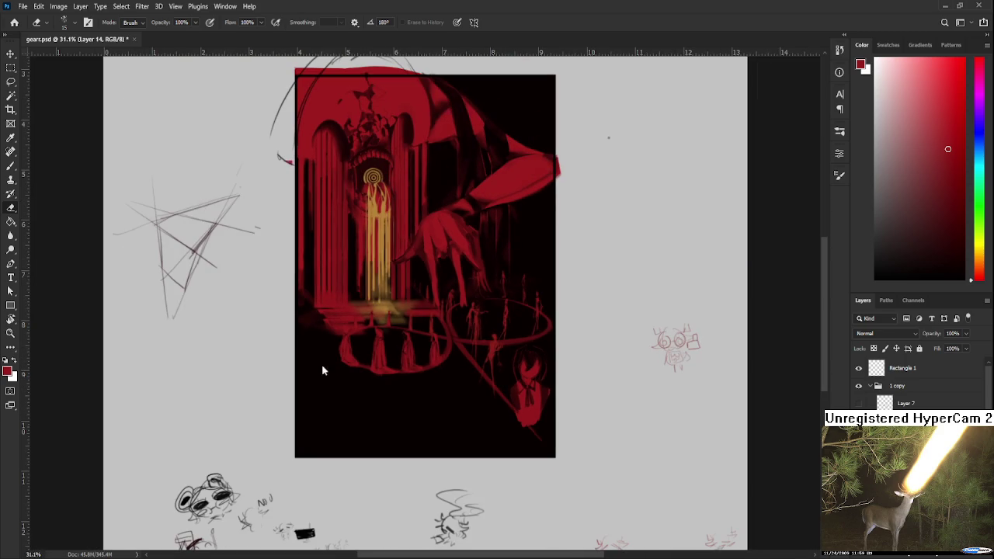
scroll(522, 411, "up", 1)
scroll(522, 411, "up", 1)
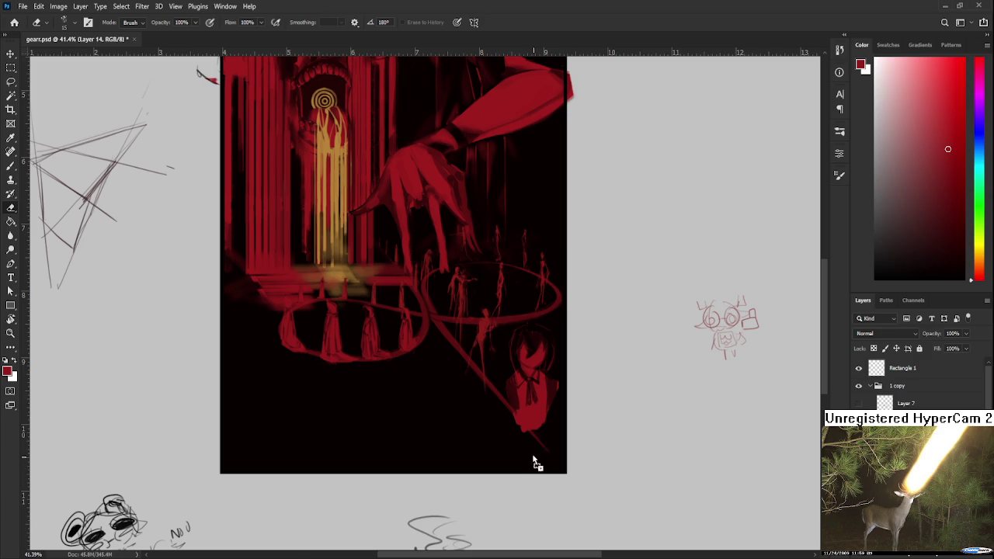
left_click_drag(574, 509, 466, 314)
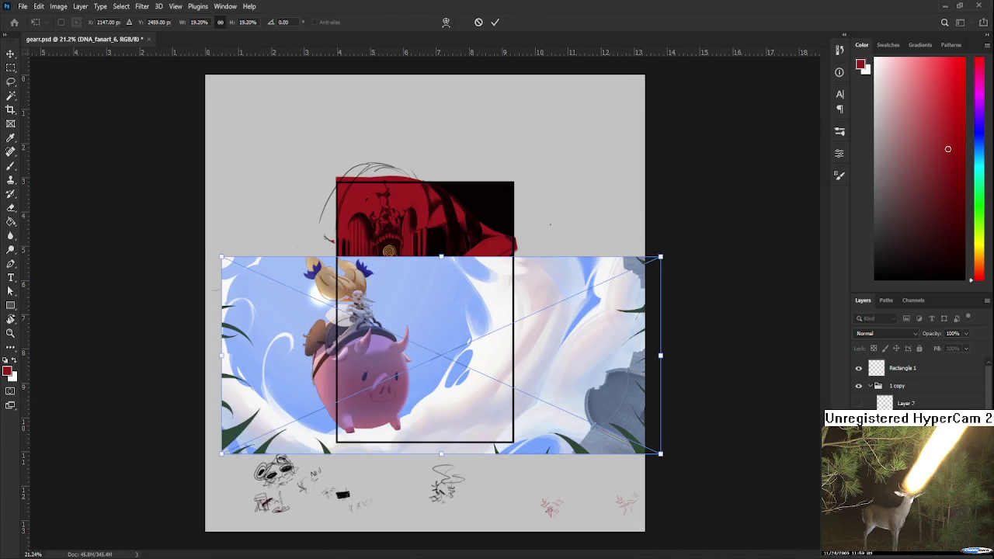
Confirm the DNA_fanart_6 placement, then scale it down and shift it right
key("Return")
key("ctrl+t")
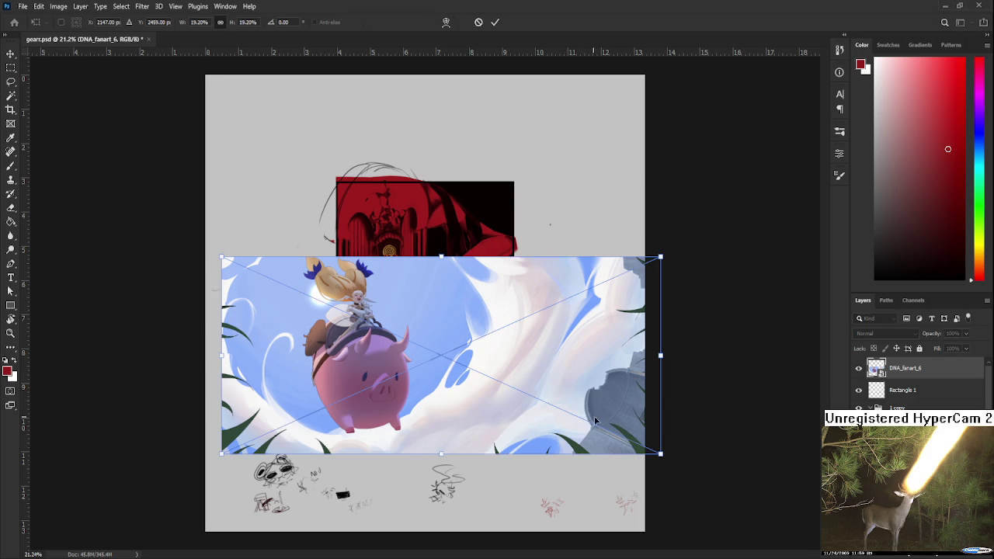
left_click_drag(660, 453, 573, 410)
left_click_drag(435, 350, 458, 349)
key("Return")
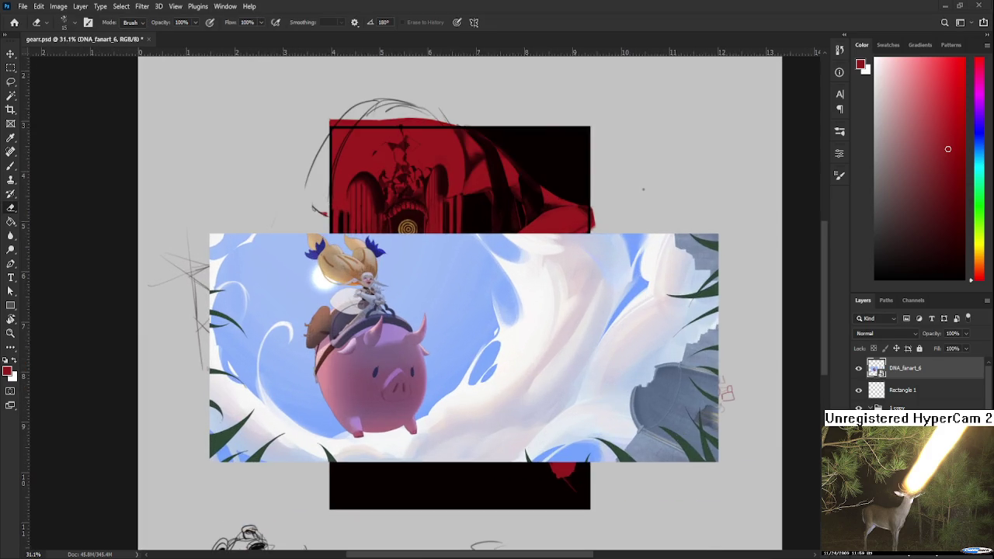
Rotate and zoom the view to inspect the placed image, then delete the DNA_fanart_6 layer
scroll(369, 351, "up", 3, "alt")
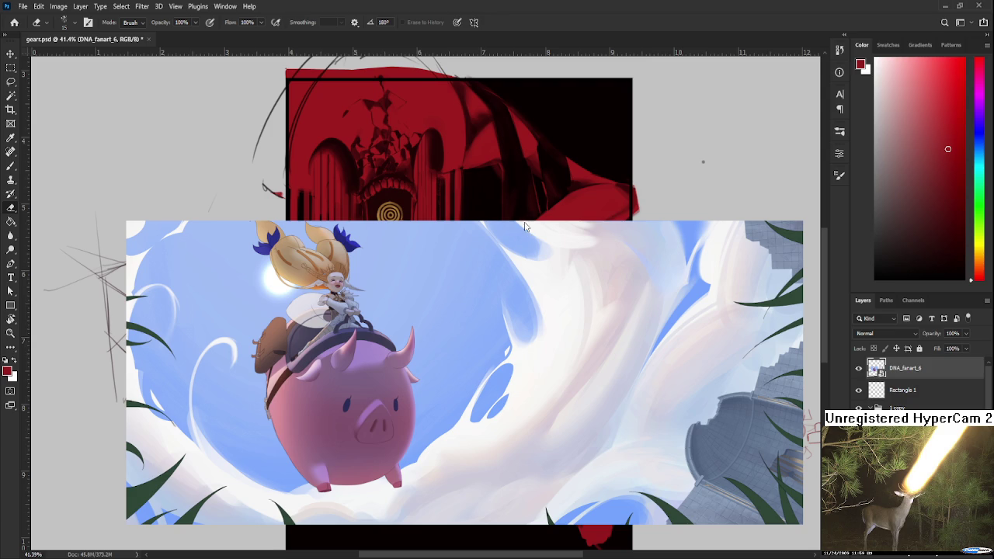
scroll(477, 420, "up", 1)
scroll(478, 420, "up", 1)
scroll(477, 420, "down", 2)
key("r")
mouse_move(481, 422)
left_mouse_down()
mouse_move(353, 422)
mouse_move(675, 370)
left_mouse_up()
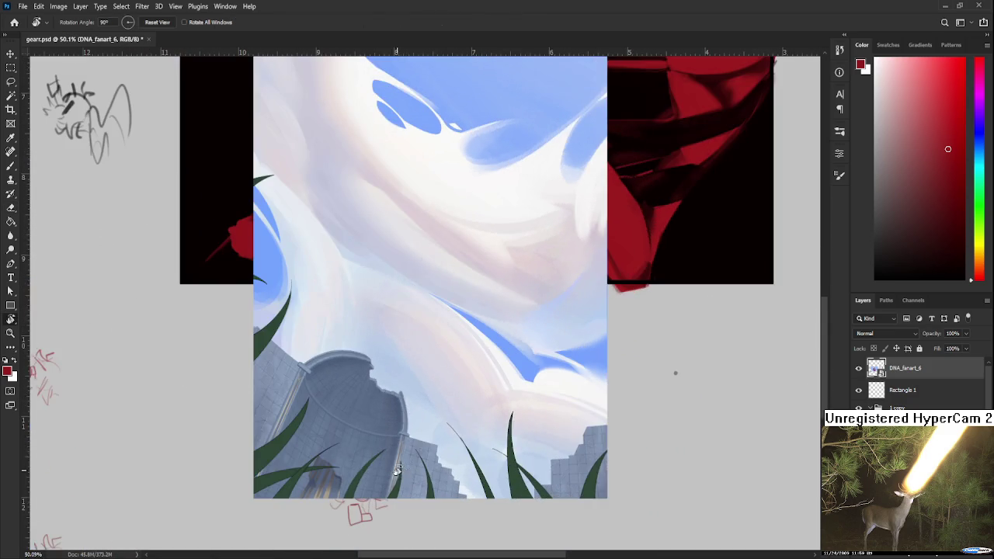
scroll(675, 370, "down", 2)
mouse_move(405, 289)
left_mouse_down()
mouse_move(405, 430)
mouse_move(505, 344)
mouse_move(324, 441)
mouse_move(680, 224)
left_mouse_up()
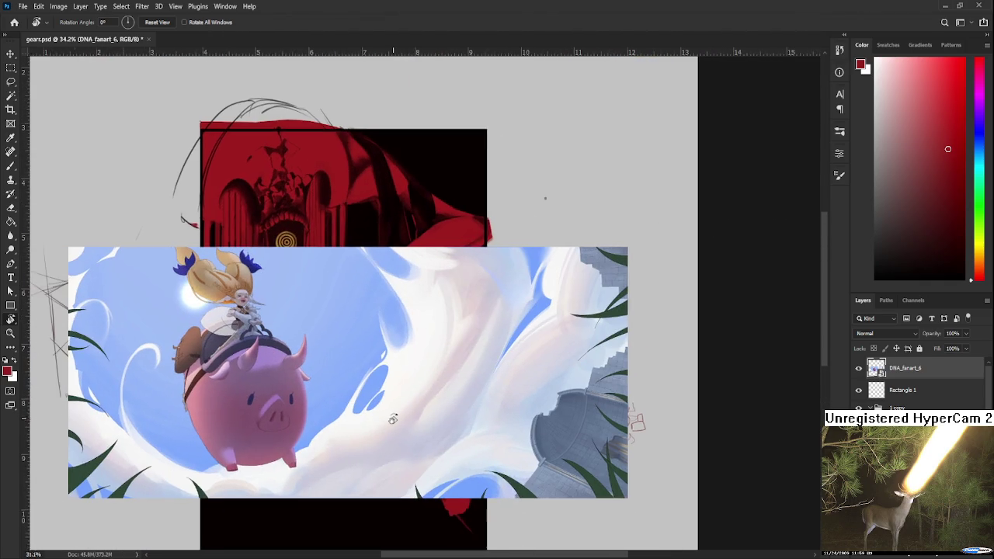
scroll(386, 418, "down", 2)
scroll(381, 420, "down", 2)
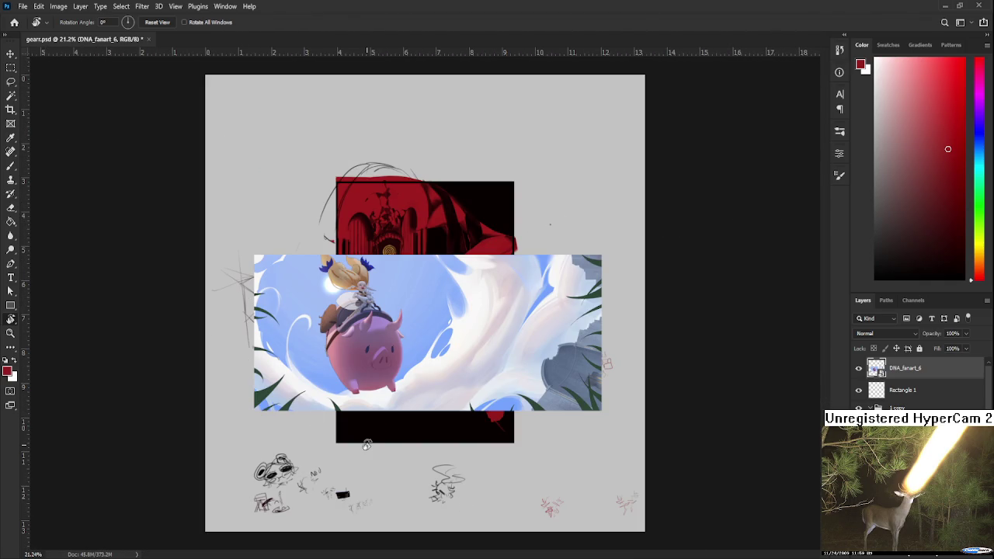
scroll(320, 342, "up", 1)
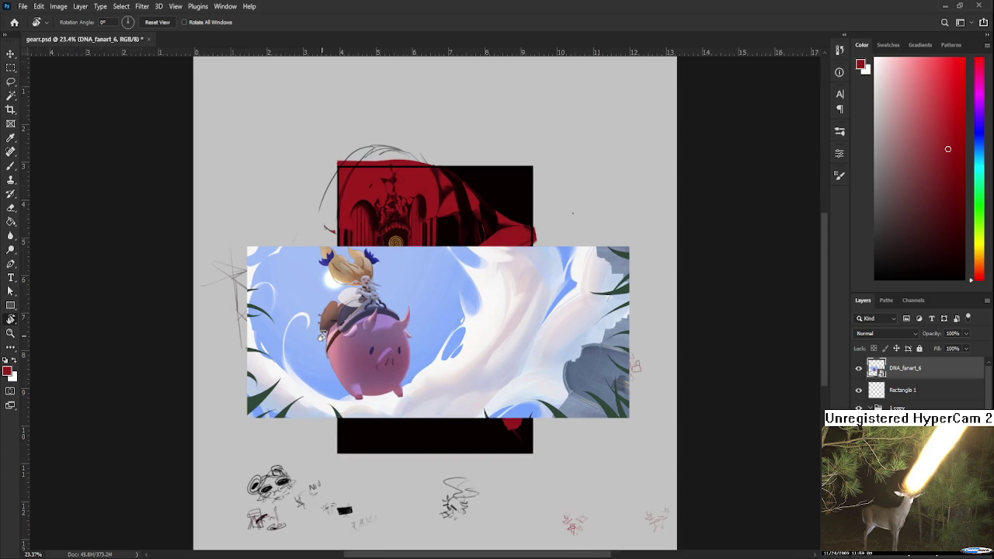
scroll(315, 346, "up", 1)
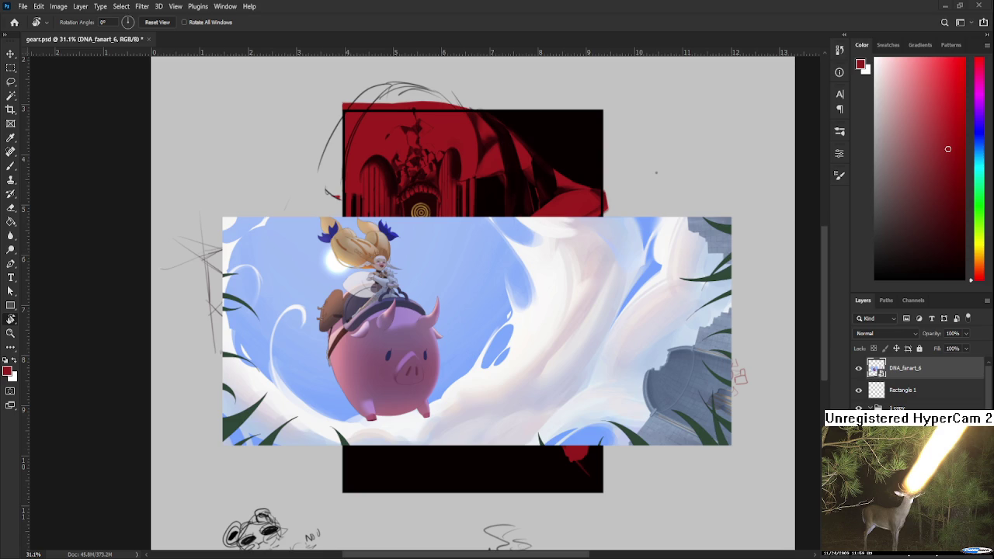
scroll(377, 295, "up", 5)
scroll(410, 378, "up", 2)
scroll(362, 368, "up", 3)
scroll(363, 368, "down", 5)
scroll(362, 377, "down", 4)
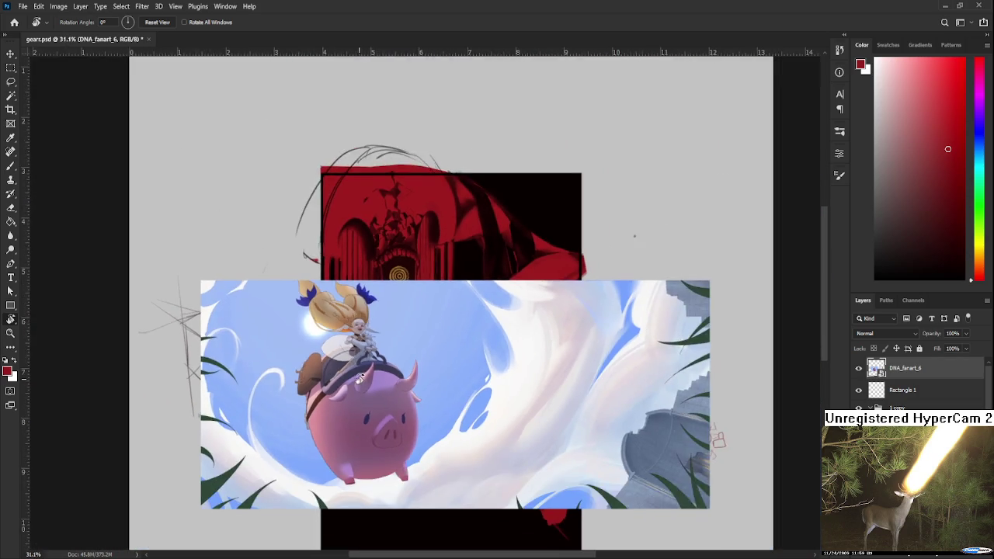
scroll(361, 392, "down", 3)
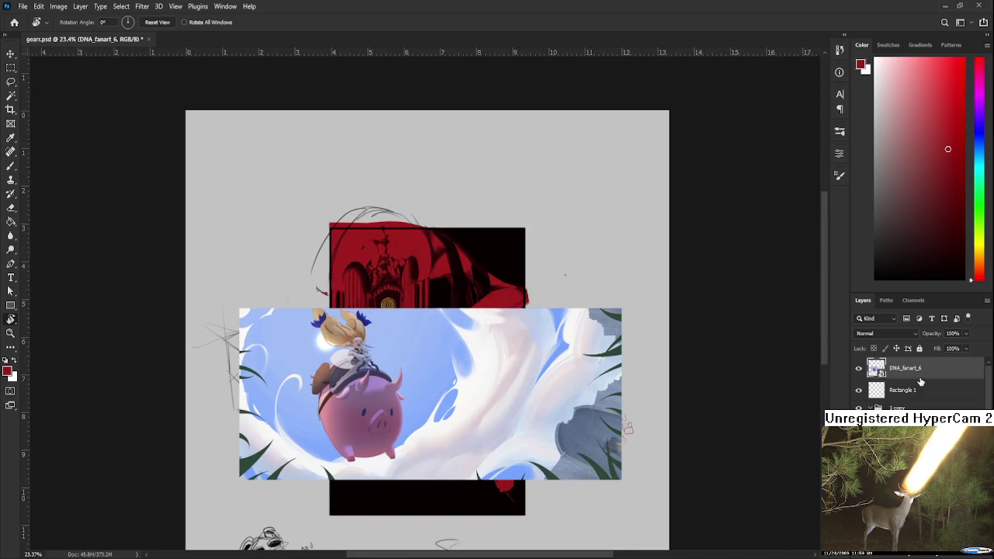
key("Delete")
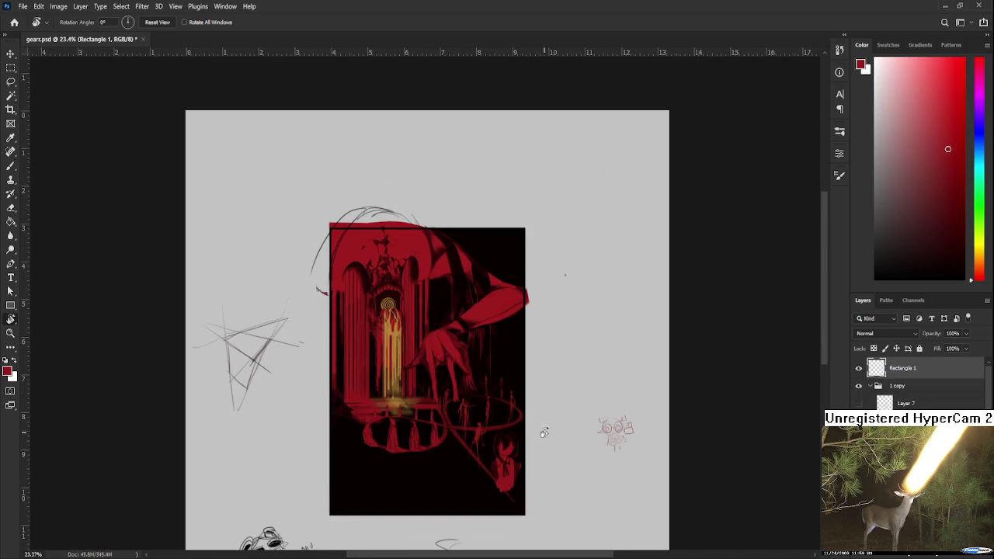
Zoom in on the lower rings and bust figure and make Layer 14 active with the Eraser
scroll(517, 429, "up", 1)
scroll(506, 437, "up", 1)
scroll(506, 437, "up", 1)
scroll(505, 435, "up", 1)
left_click_drag(506, 434, 470, 255)
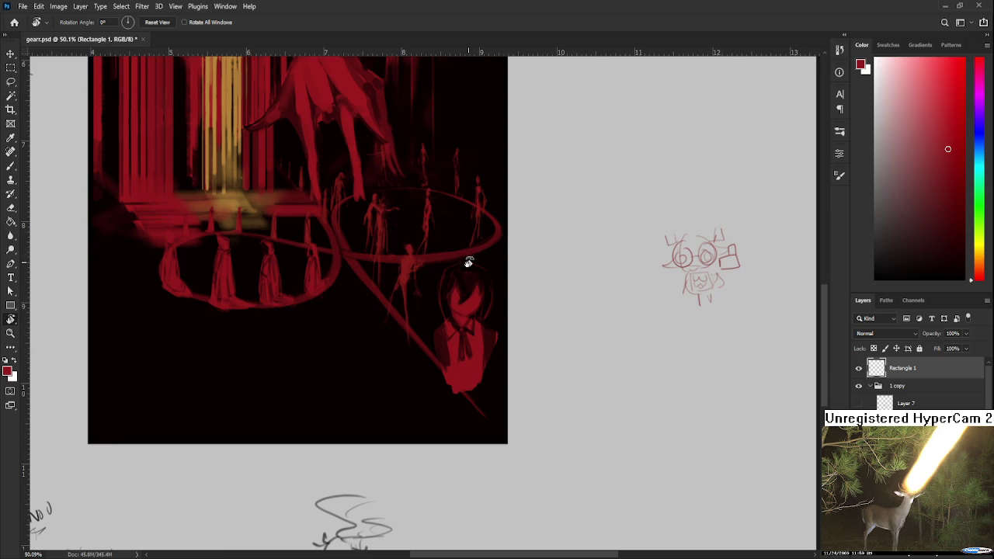
scroll(445, 306, "up", 1)
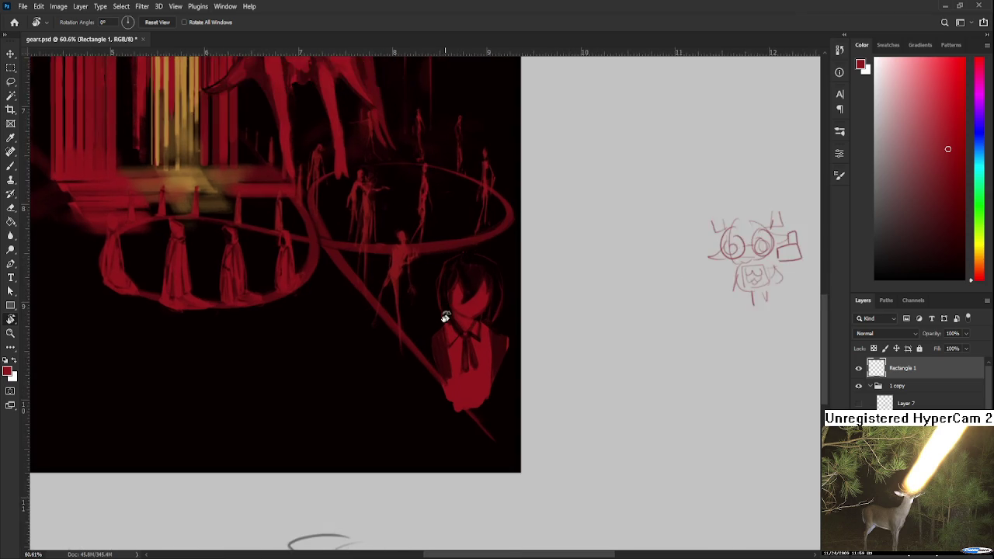
scroll(448, 319, "up", 1)
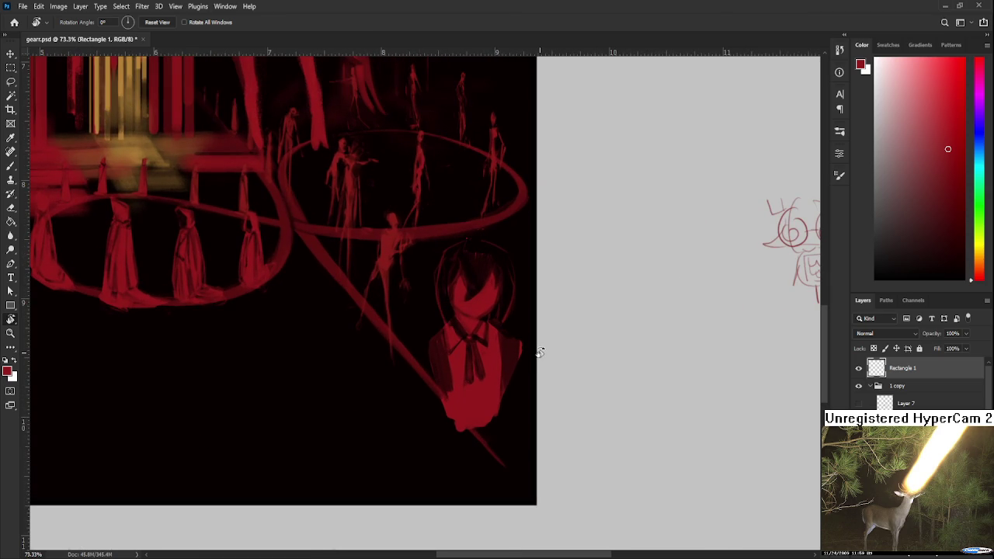
key("e")
left_click_drag(528, 338, 501, 361)
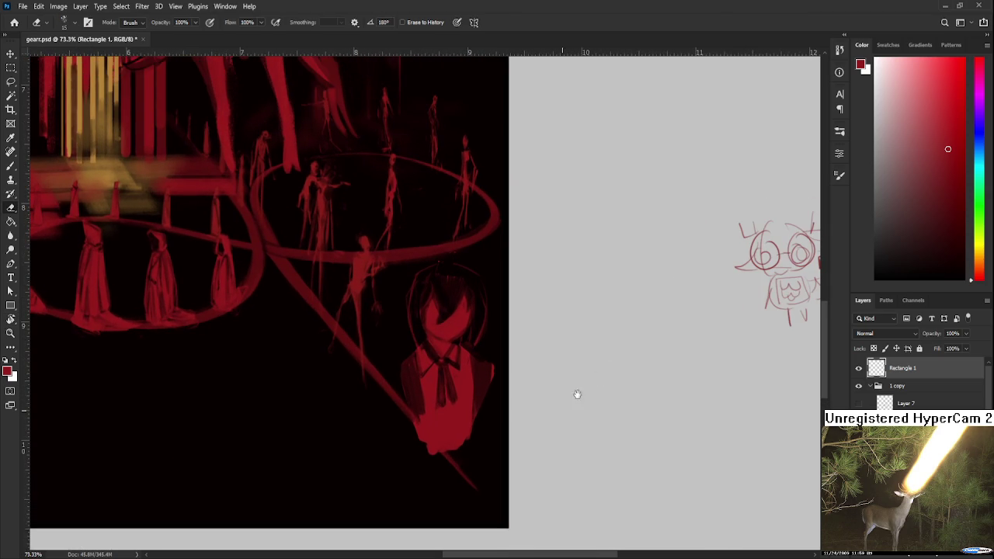
key("b")
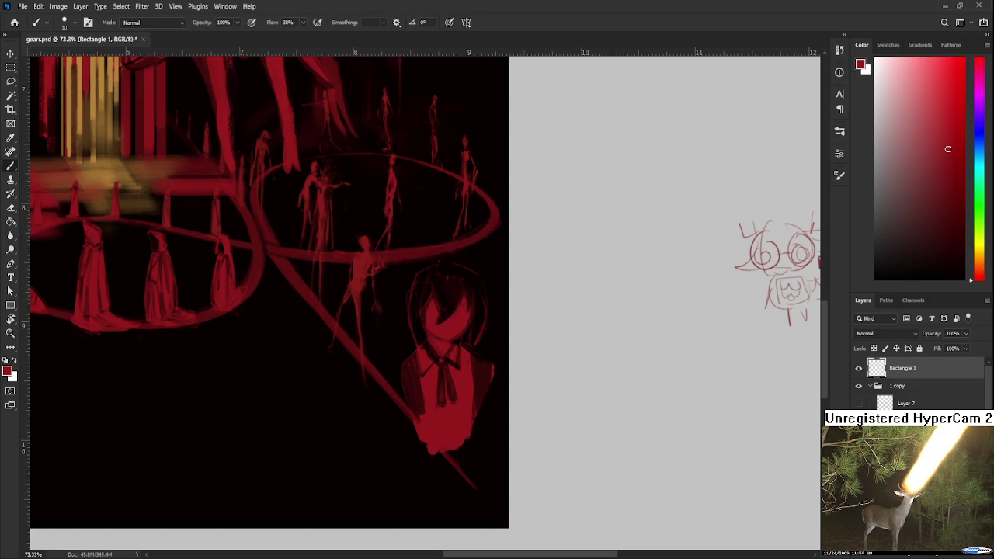
key("alt+bracketright")
key("e")
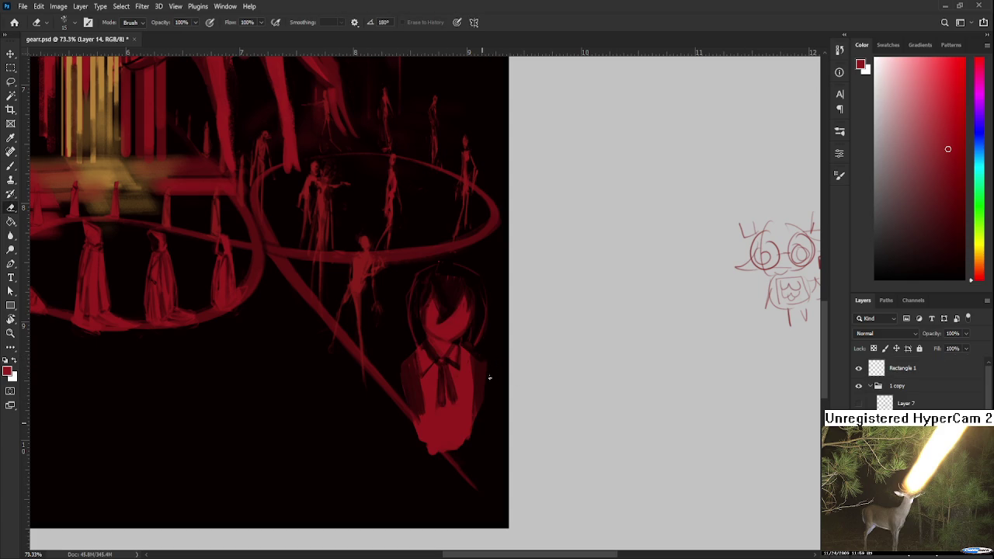
Erase stray red along the bust's right and lower-left edges, then bring up aerl.psd
left_click_drag(479, 408, 456, 474)
scroll(220, 528, "up", 2)
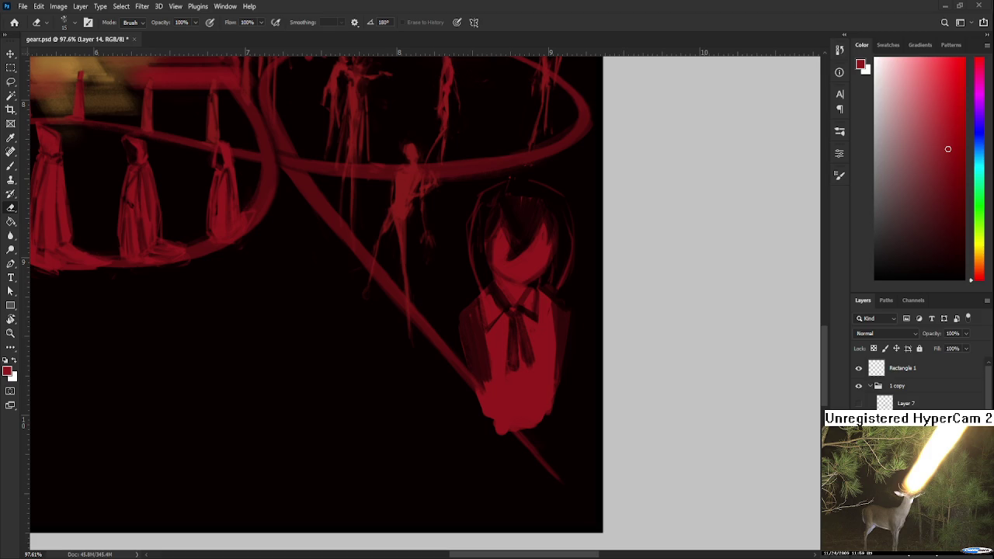
scroll(497, 378, "down", 2)
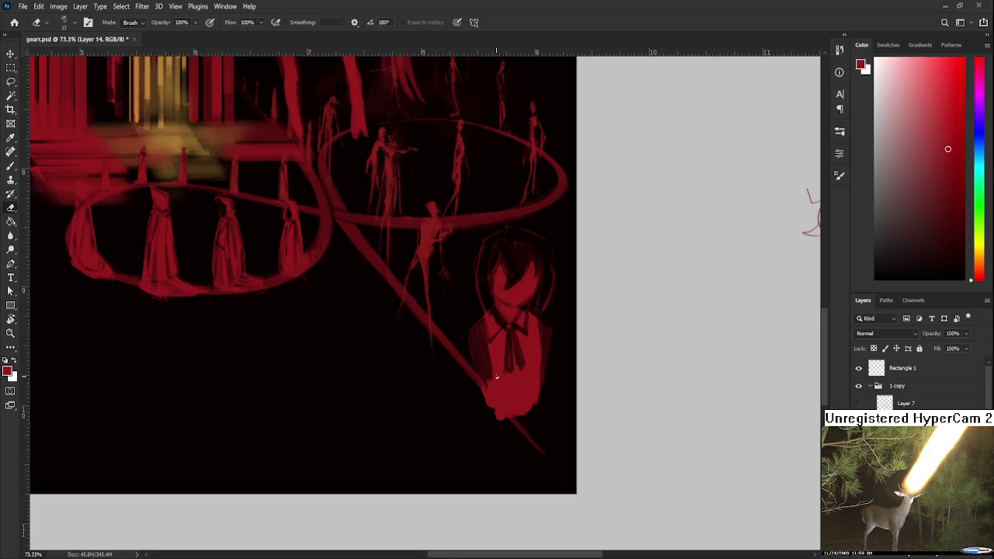
left_click_drag(482, 323, 480, 323)
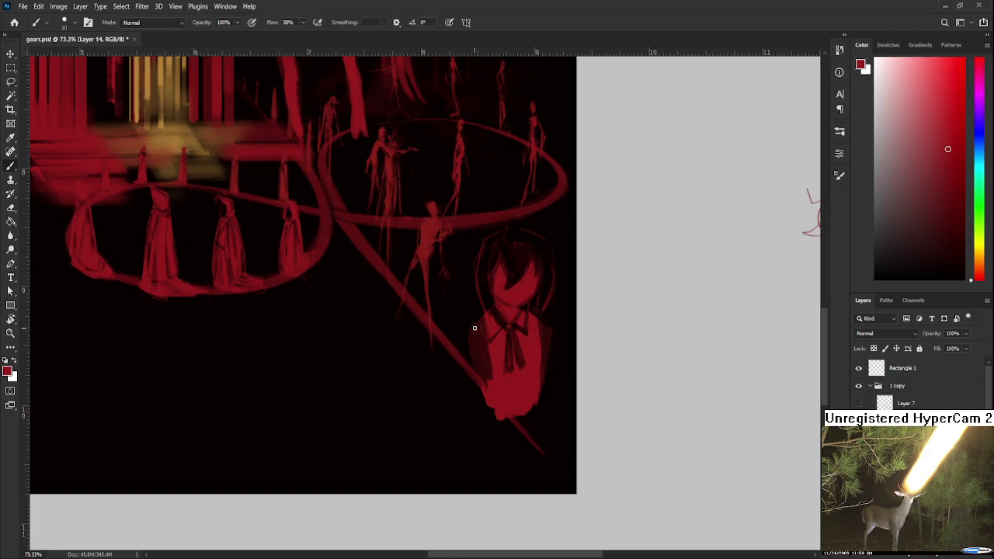
key("b")
key("e")
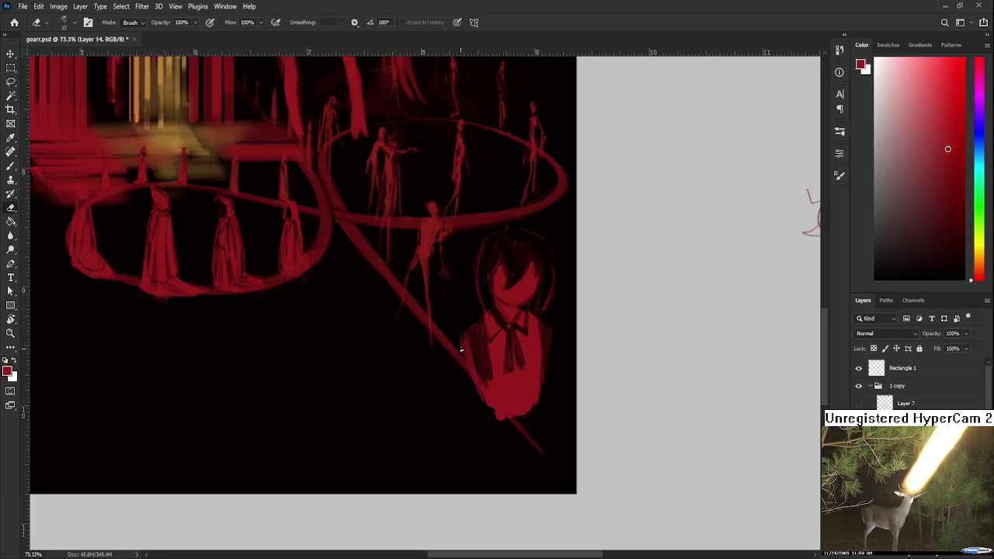
left_click_drag(461, 350, 473, 362)
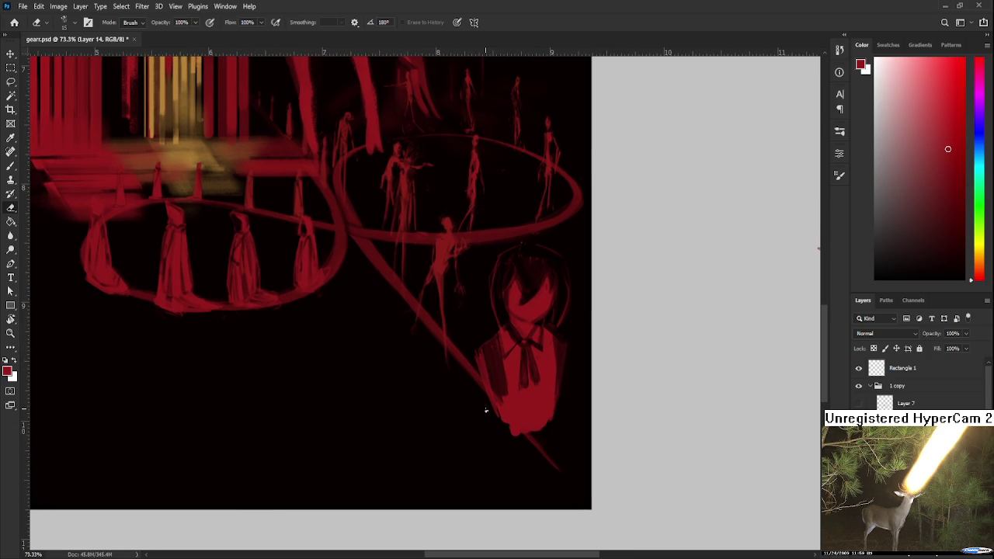
left_click_drag(478, 360, 497, 413)
key("ctrl+Tab")
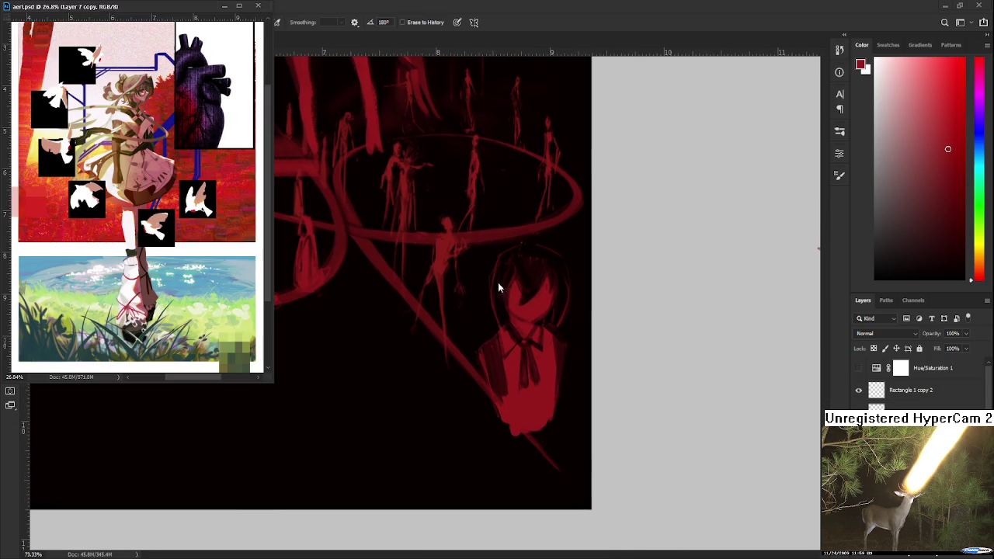
mouse_move(554, 356)
left_mouse_down()
mouse_move(544, 345)
mouse_move(543, 381)
left_mouse_up()
key("b")
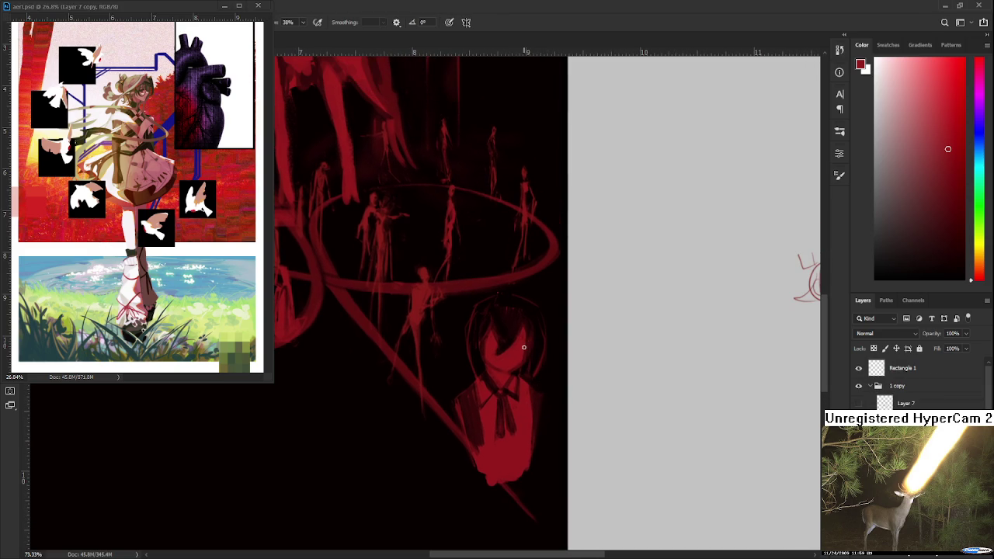
key("e")
key("b")
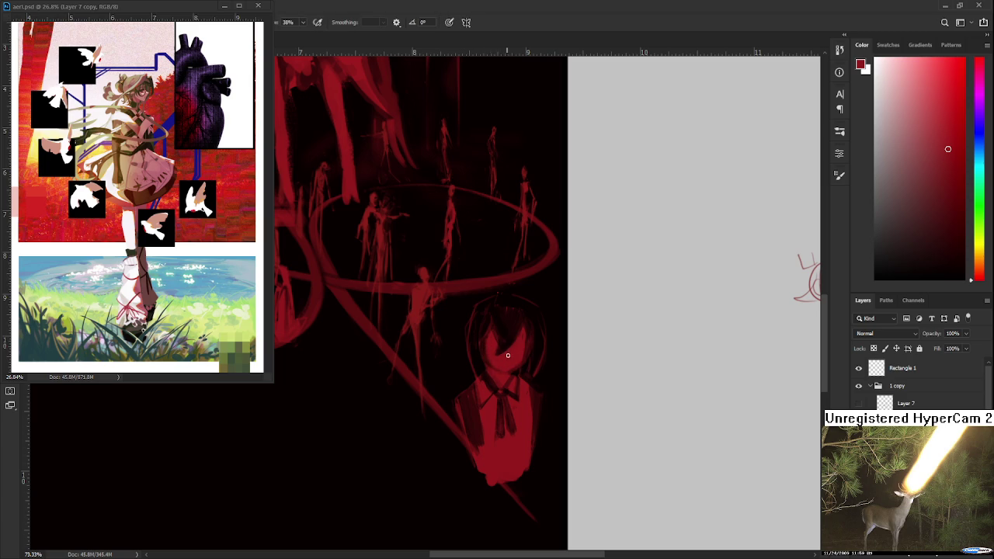
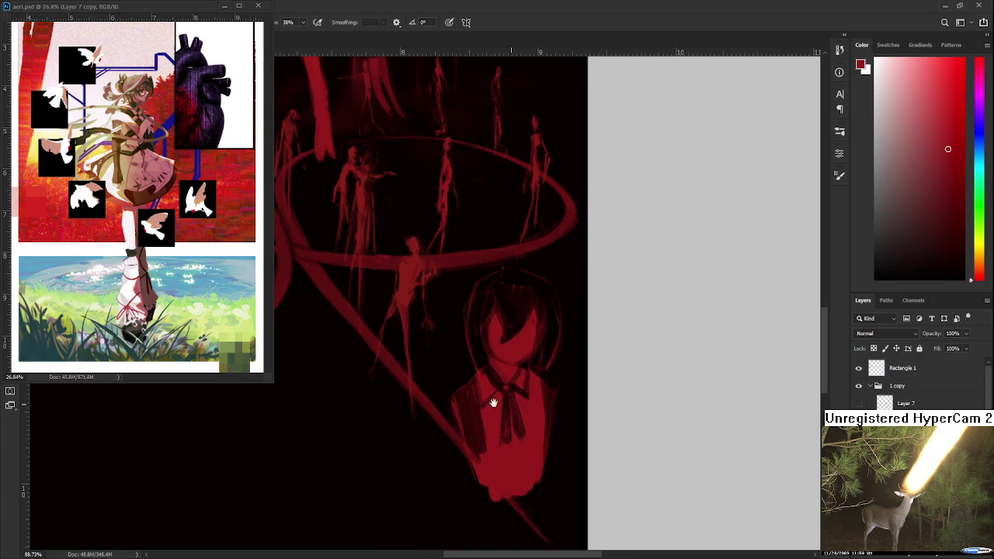
Erase a few short strokes along the right edge of the girl's red torso
scroll(506, 406, "up", 2)
key("e")
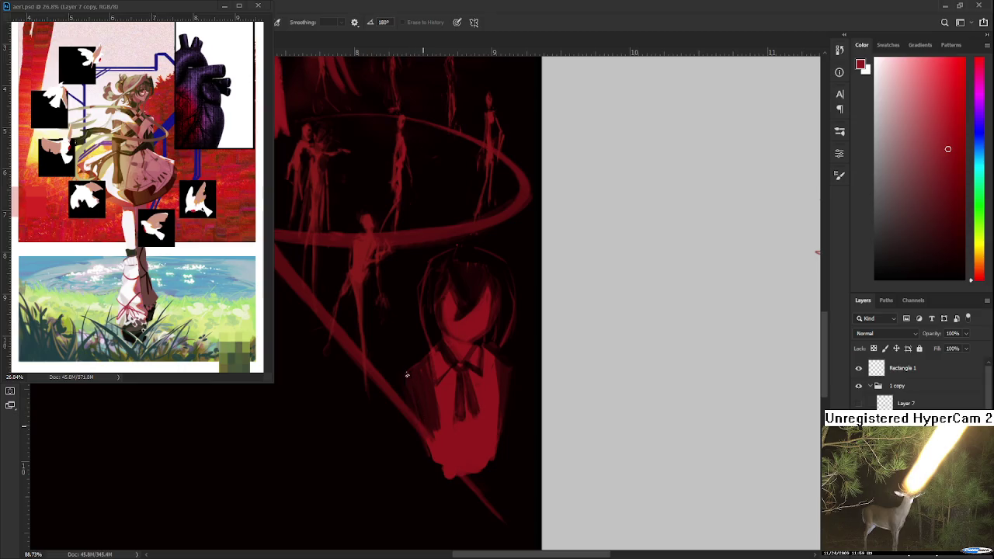
scroll(435, 381, "right", 1)
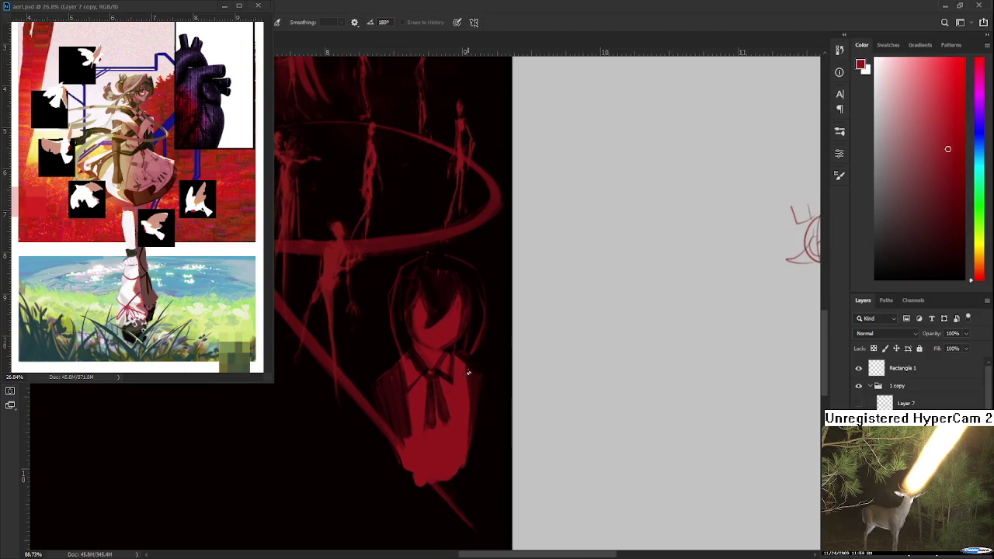
left_click_drag(466, 410, 466, 414)
left_click_drag(482, 395, 466, 377)
key("b")
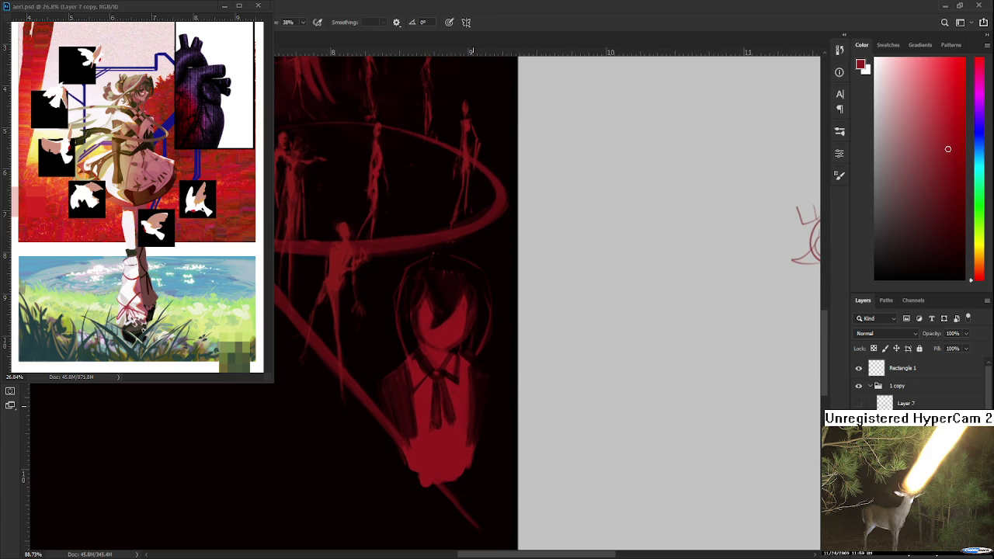
scroll(475, 404, "down", 1)
scroll(475, 404, "down", 1)
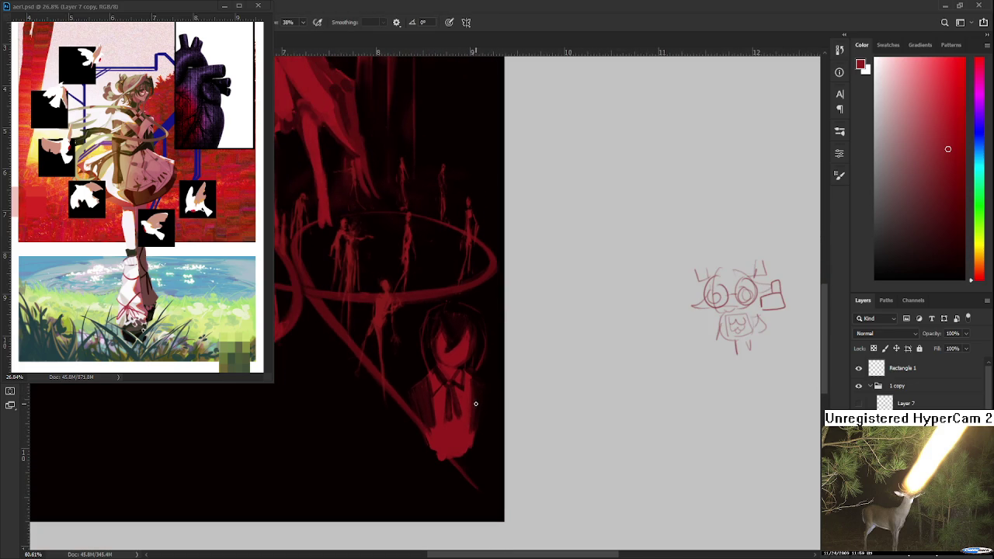
left_click_drag(480, 424, 491, 444)
key("e")
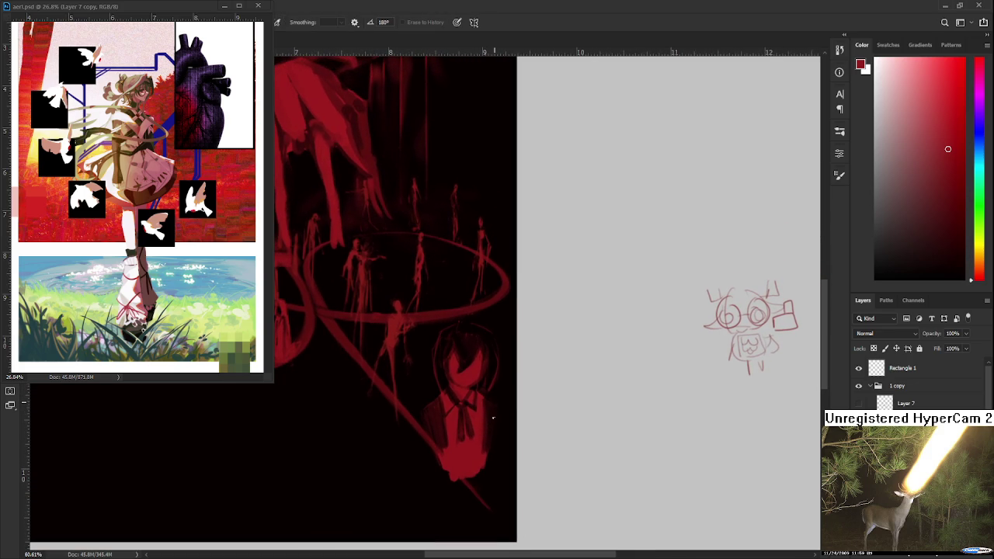
left_click_drag(491, 444, 494, 397)
key("b")
key("e")
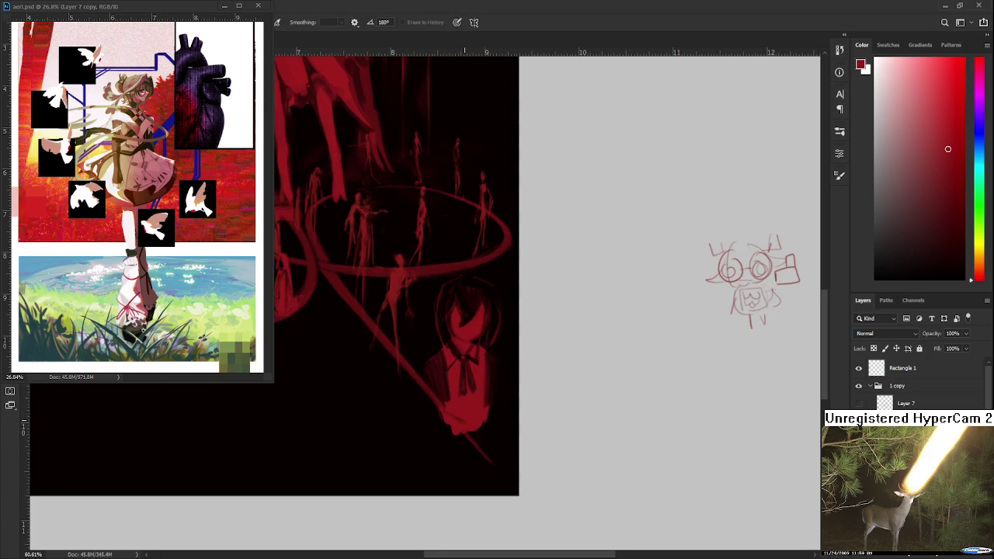
key("b")
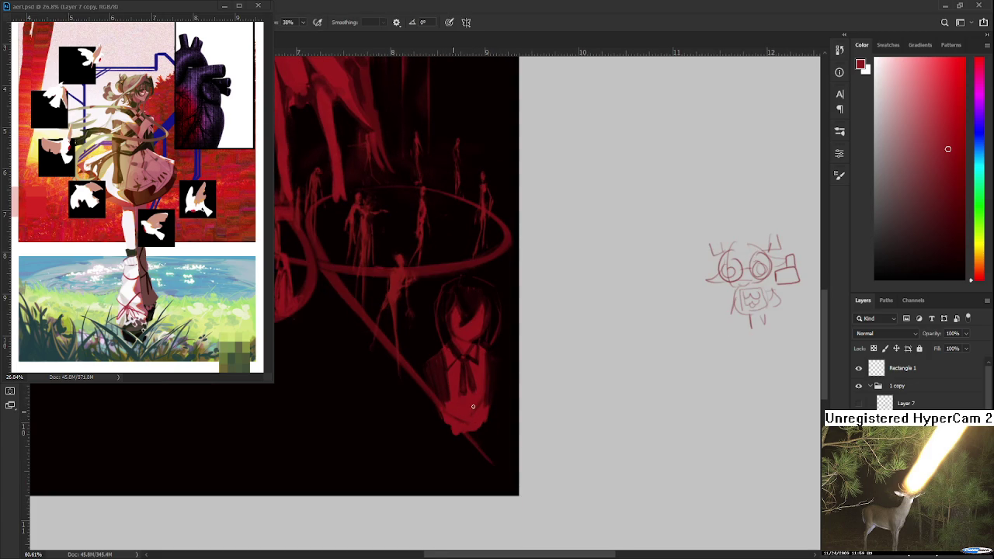
key("e")
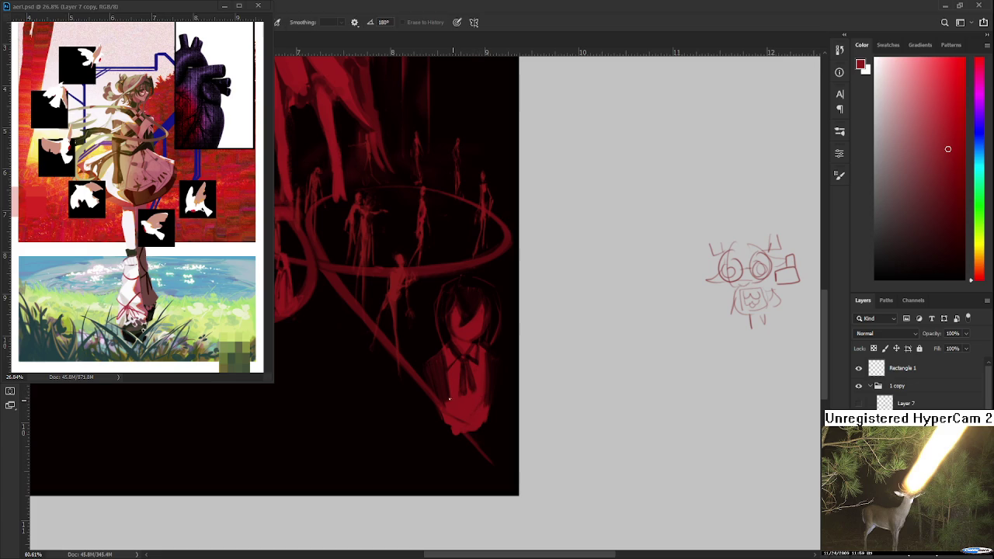
key("b")
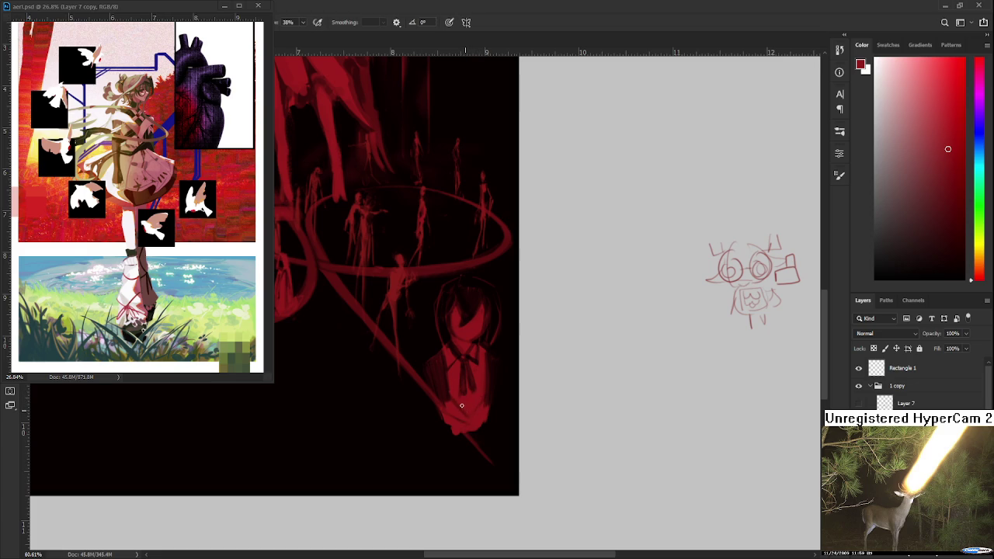
key("e")
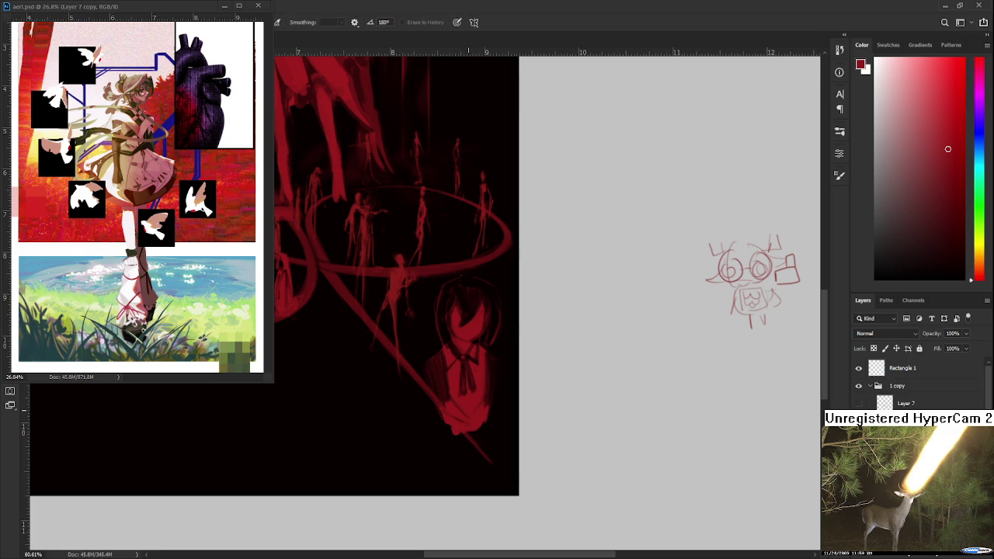
key("b")
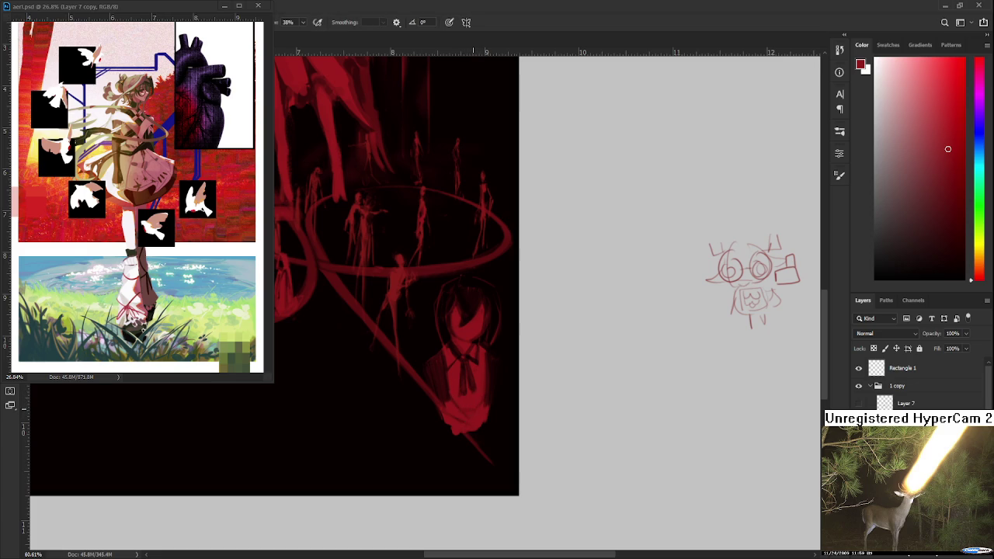
key("e")
key("b")
key("e")
key("b")
key("e")
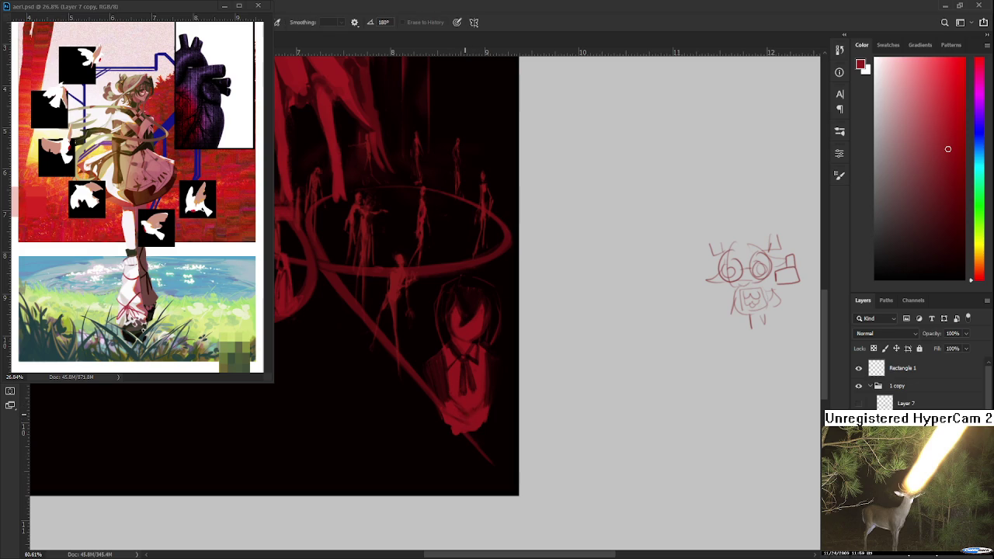
key("b")
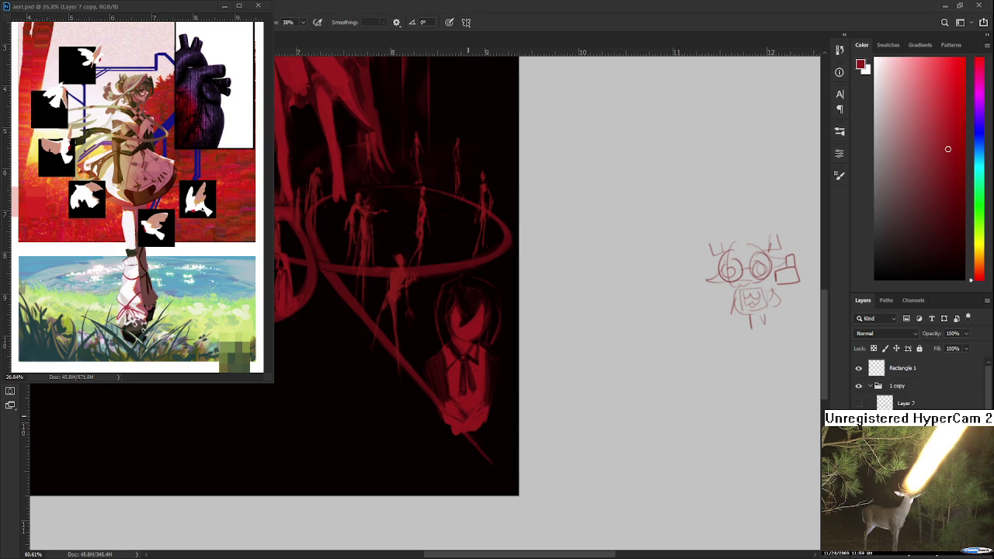
scroll(475, 400, "down", 2)
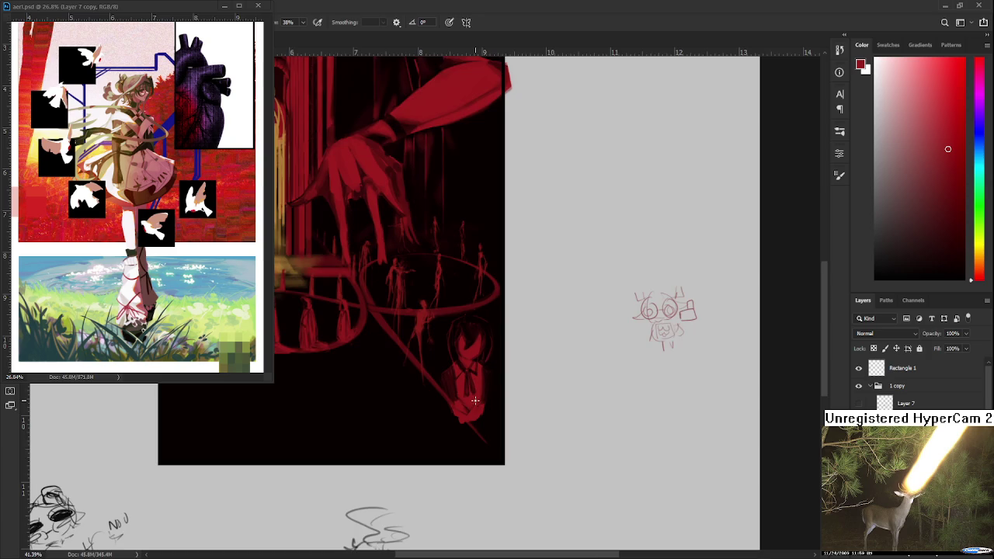
Erase along the bottom edge of the girl's torso to darken it
scroll(471, 399, "up", 2)
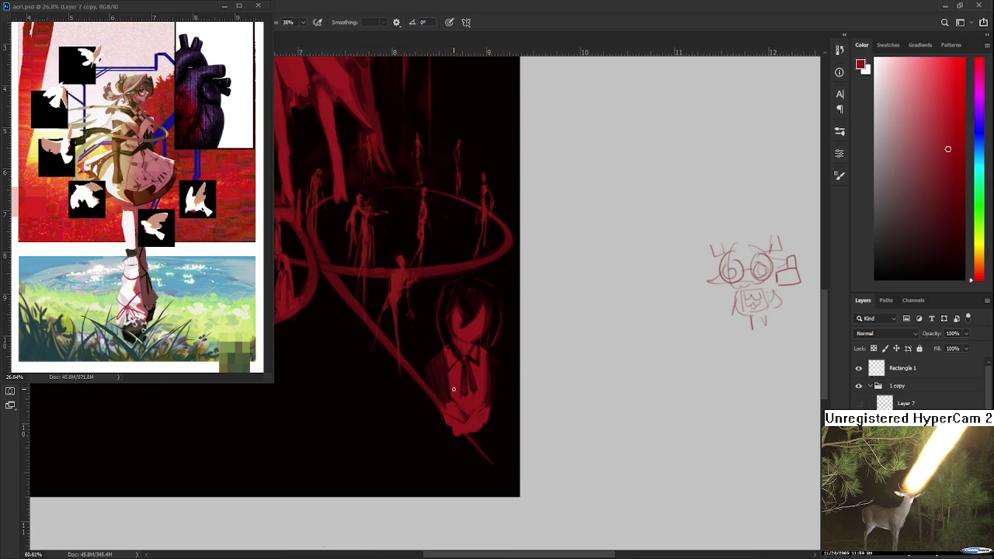
key("e")
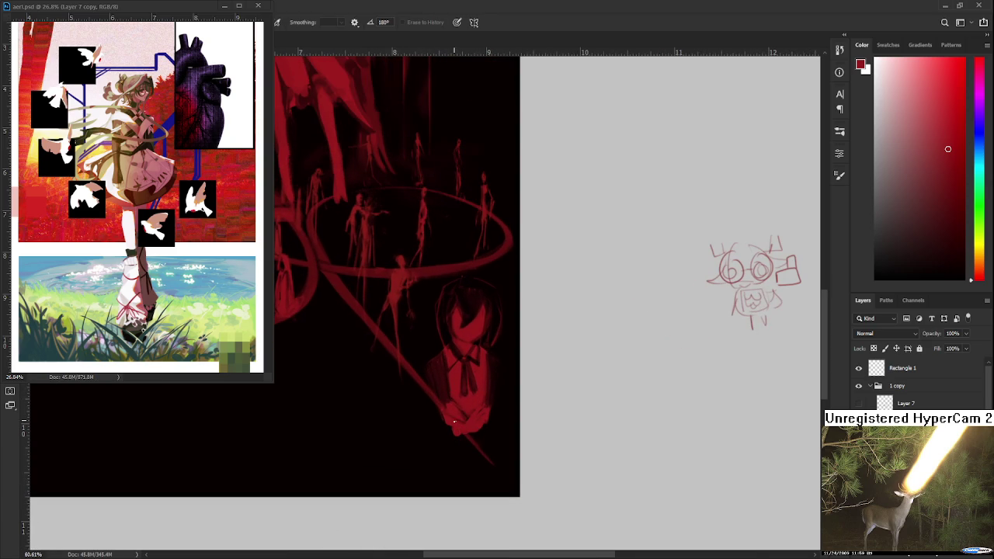
scroll(462, 411, "down", 1)
left_click_drag(472, 406, 488, 402)
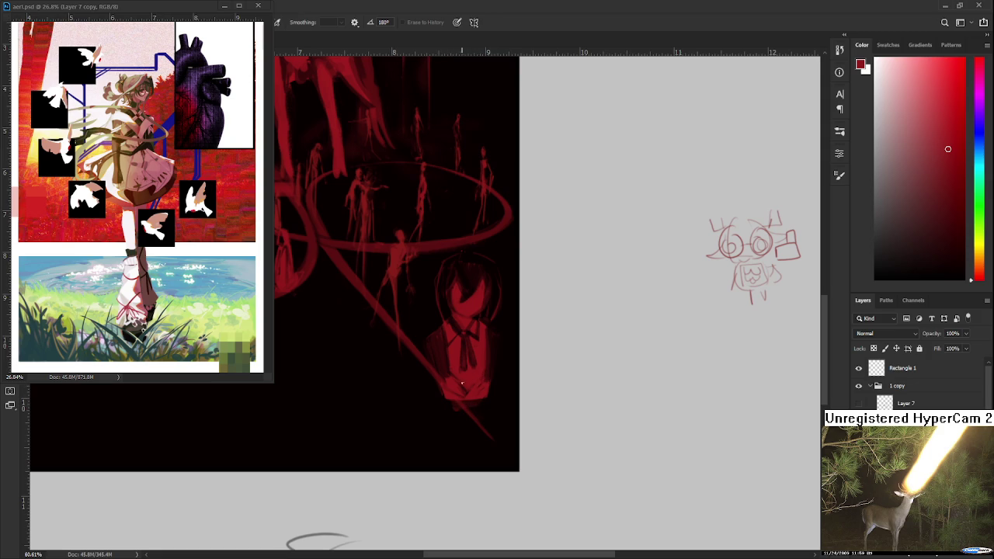
left_click_drag(476, 403, 490, 402)
Brush thin red skirt lines below the torso, undoing the stray curved and diagonal strokes
key("b")
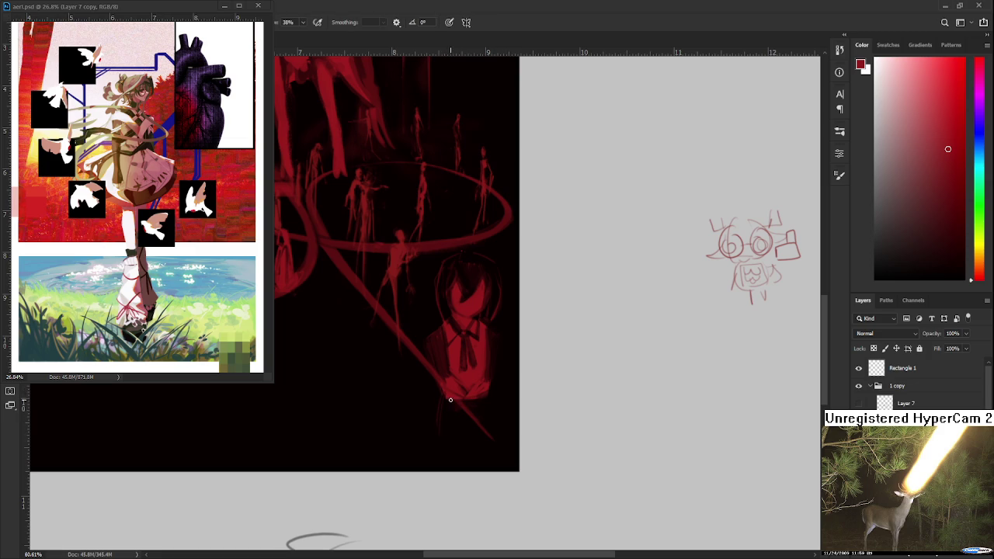
mouse_move(435, 430)
left_mouse_down()
mouse_move(447, 439)
mouse_move(476, 422)
mouse_move(499, 432)
mouse_move(441, 396)
mouse_move(429, 435)
mouse_move(487, 445)
left_mouse_up()
key("ctrl+z")
left_click_drag(500, 399, 516, 431)
key("ctrl+z")
left_click_drag(515, 439, 497, 453)
key("e")
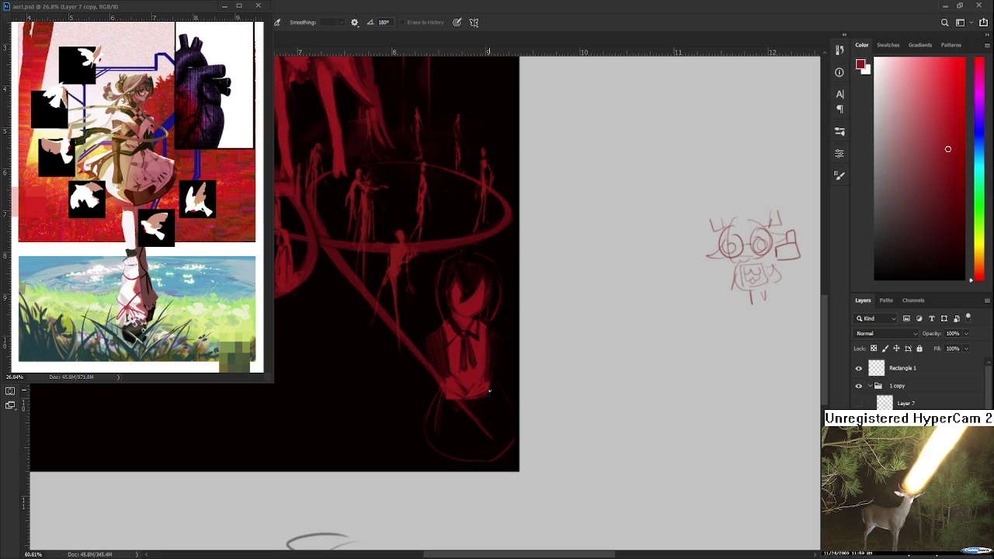
Pan the painting left to work on the girl's skirt outline
left_click_drag(451, 402, 363, 394)
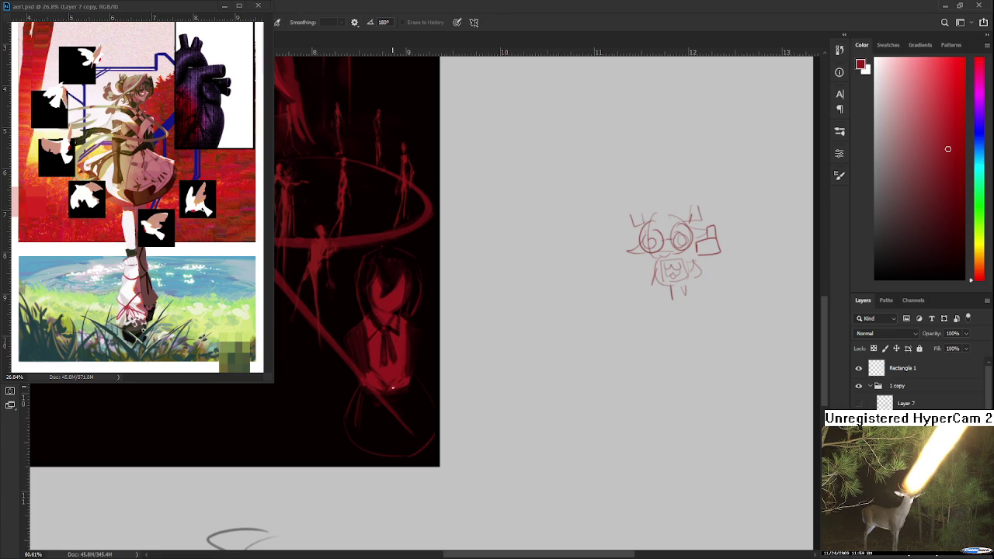
Enlarge the brush and hatch crimson pleat shading into the girl's lower skirt
key("b")
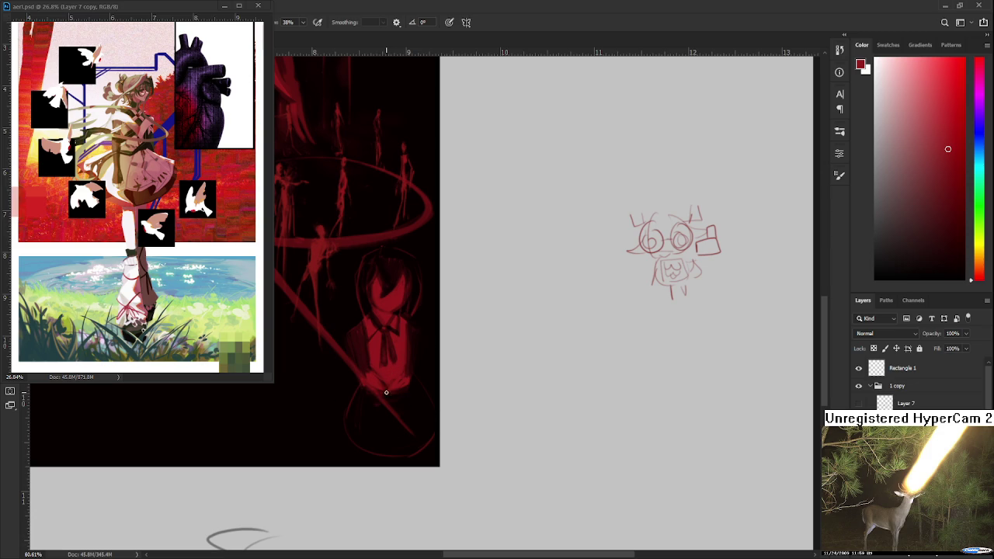
key("bracketright")
key("bracketright")
key("bracketright")
mouse_move(362, 397)
left_mouse_down()
mouse_move(378, 415)
mouse_move(386, 455)
mouse_move(388, 391)
mouse_move(428, 421)
mouse_move(396, 448)
left_mouse_up()
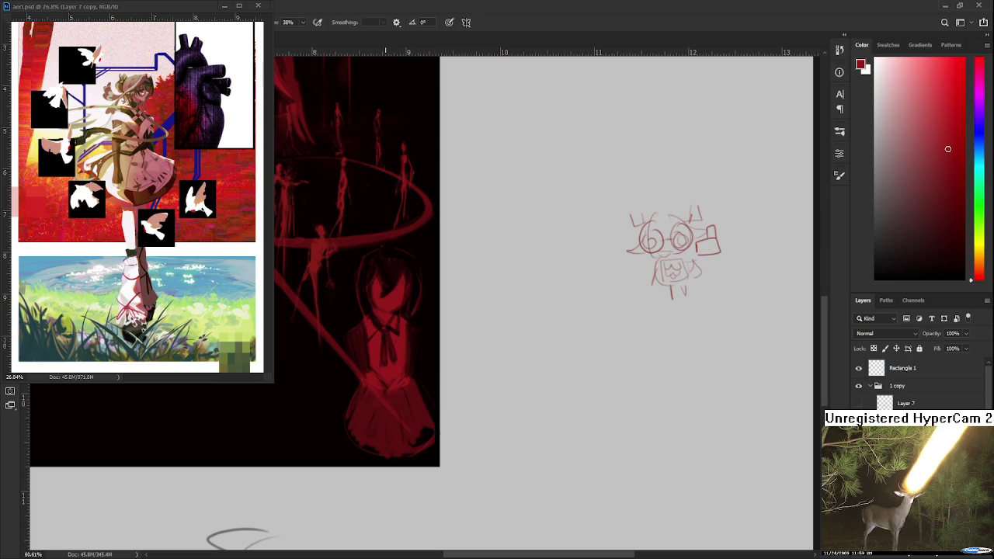
scroll(495, 377, "down", 2)
scroll(493, 377, "down", 2)
scroll(489, 377, "down", 2)
scroll(488, 378, "up", 2)
scroll(448, 370, "up", 3)
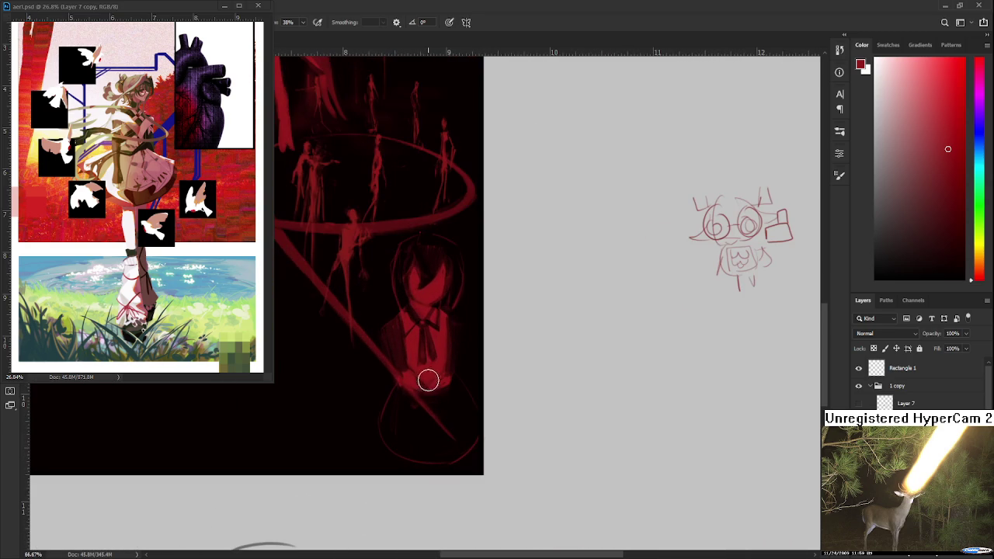
Alternate brush and eraser strokes to clean up the marks around the skirt
key("e")
key("b")
key("e")
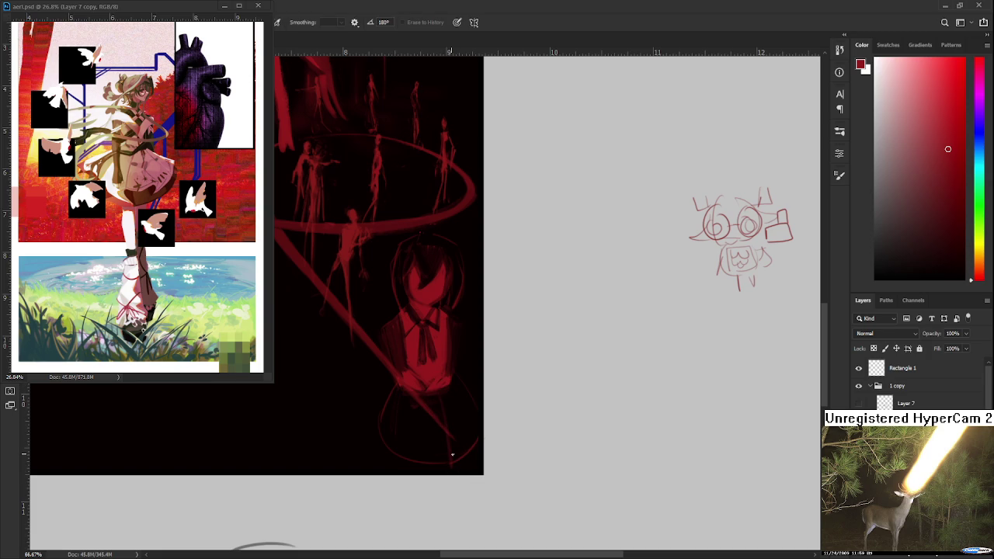
key("b")
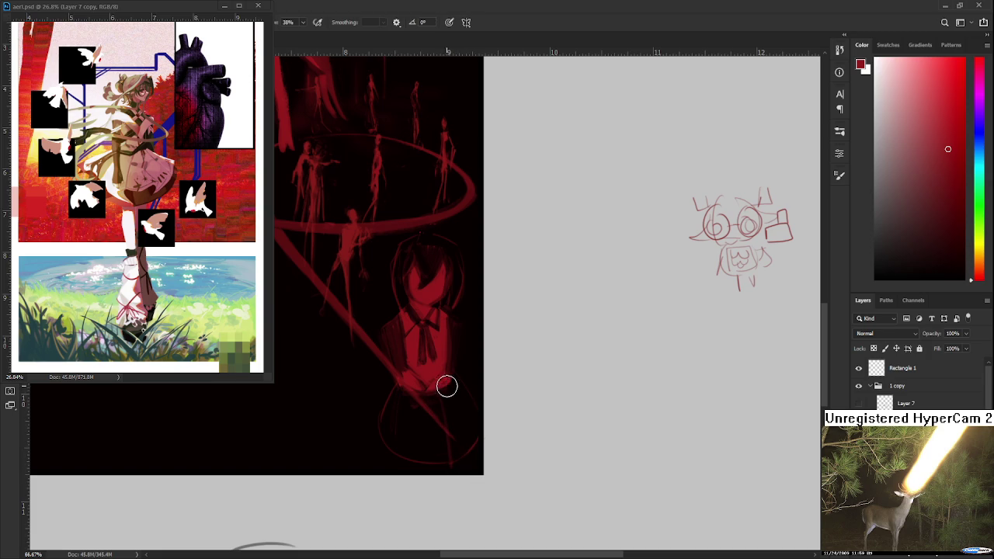
key("e")
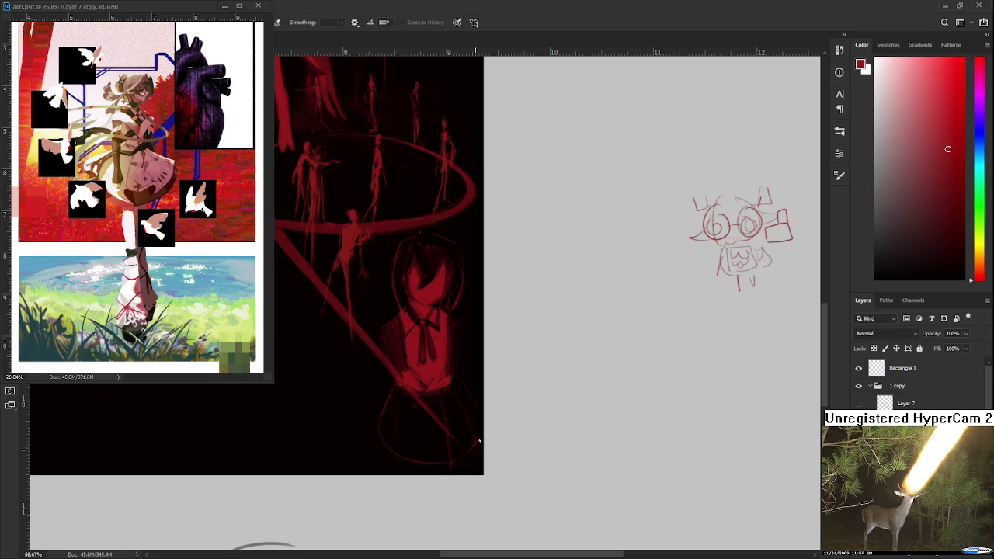
key("b")
key("e")
key("b")
key("e")
key("b")
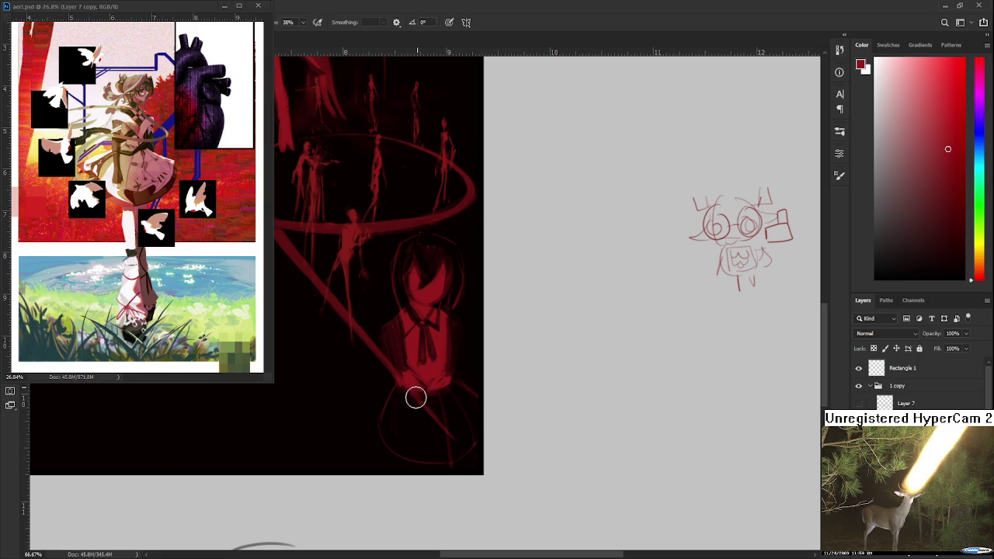
key("e")
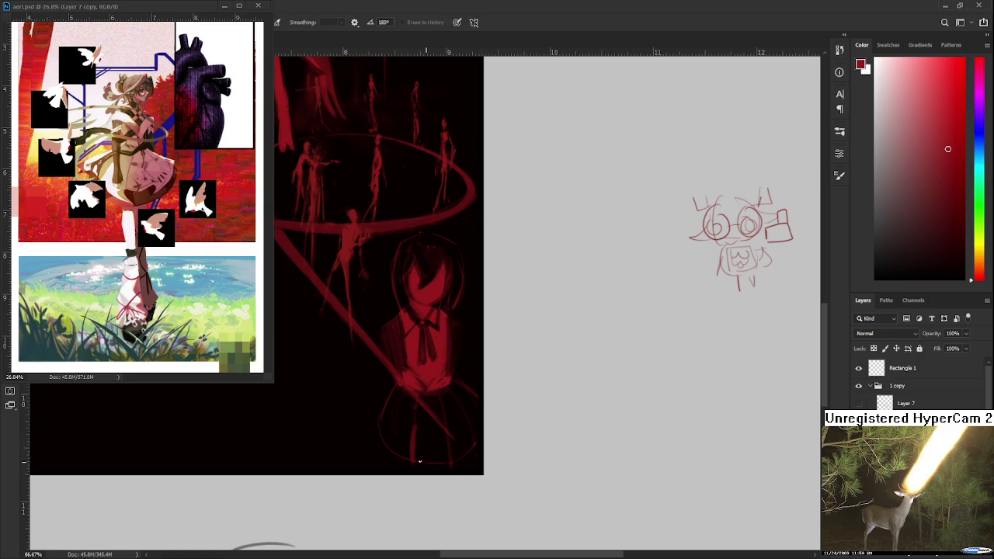
key("b")
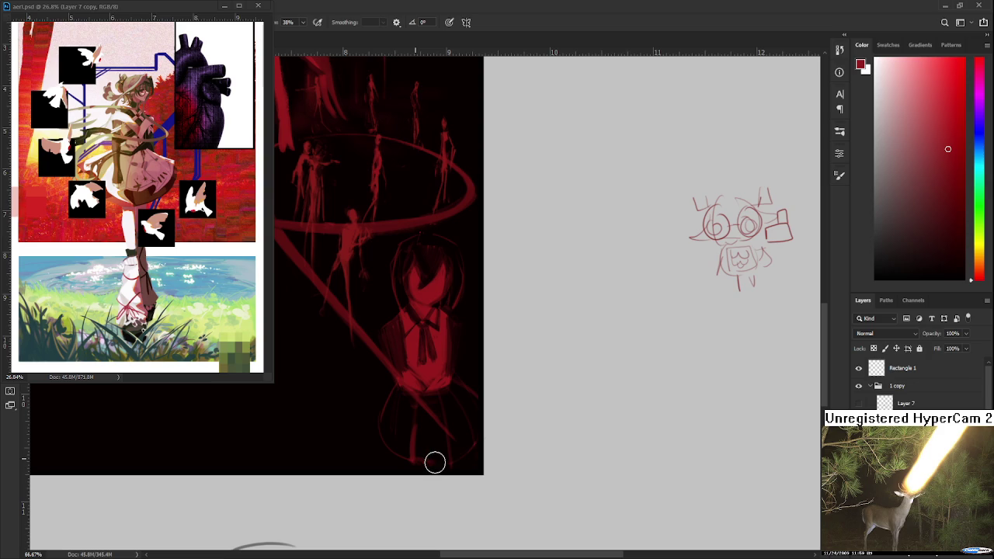
key("e")
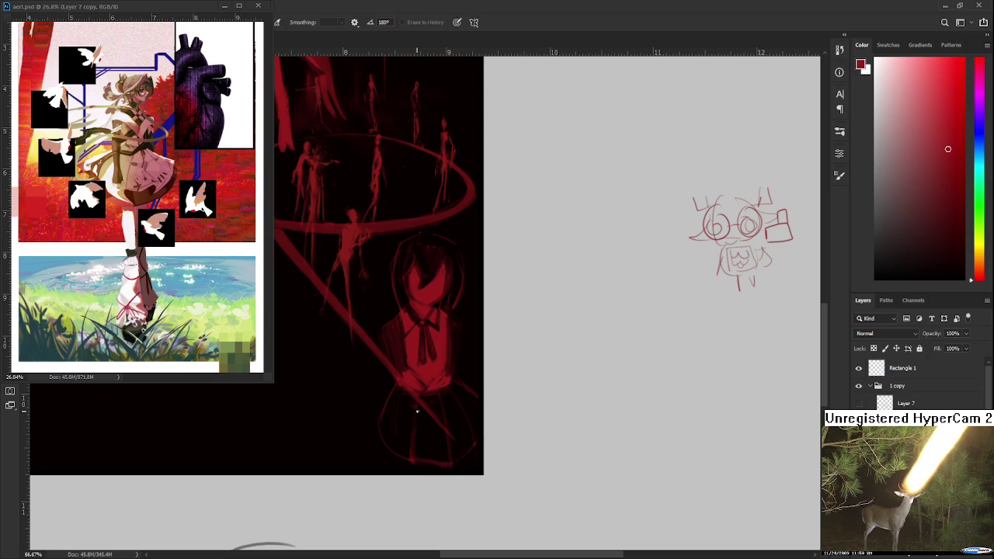
scroll(413, 425, "up", 1)
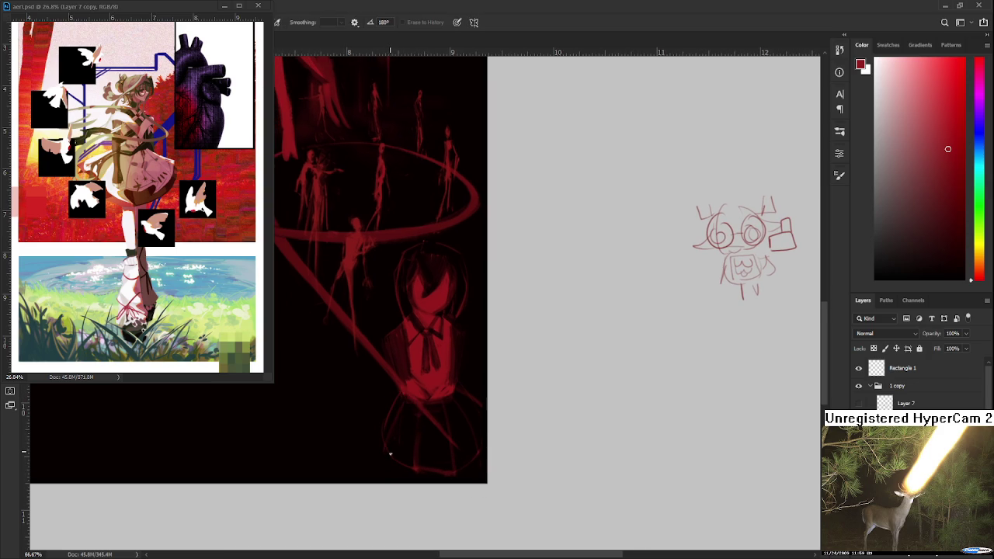
key("b")
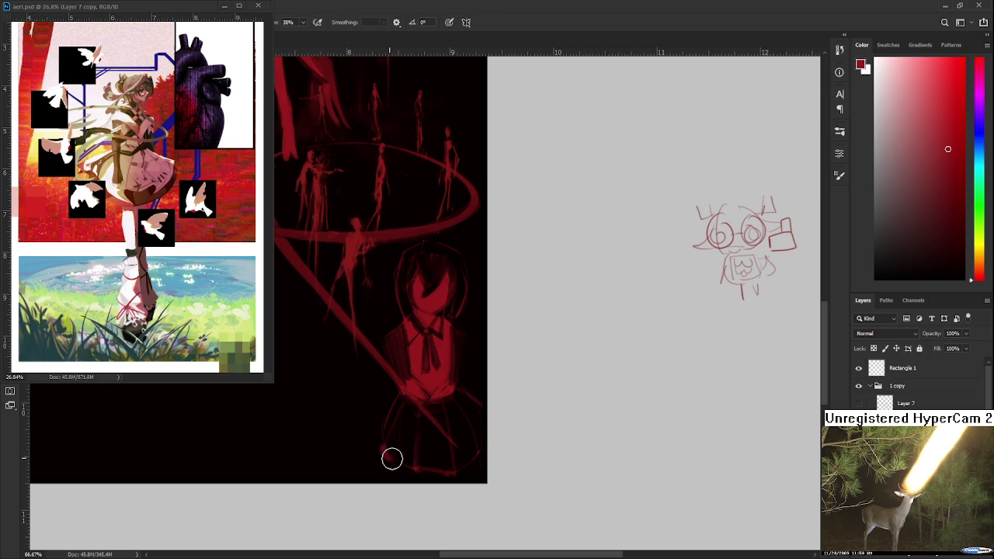
key("e")
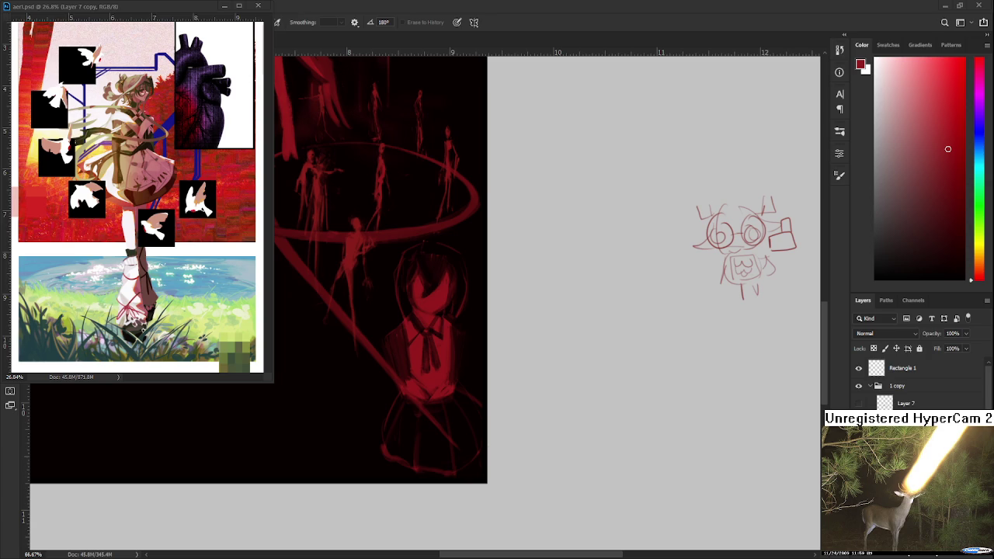
Alternate brush and eraser strokes to deepen red shading and tidy the torso and skirt outlines
key("b")
key("e")
key("b")
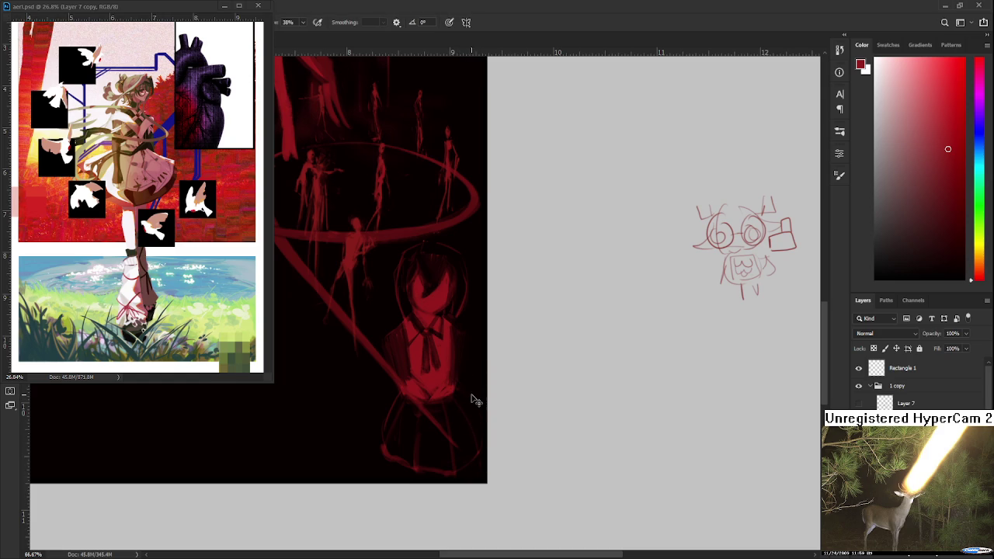
key("e")
key("b")
key("e")
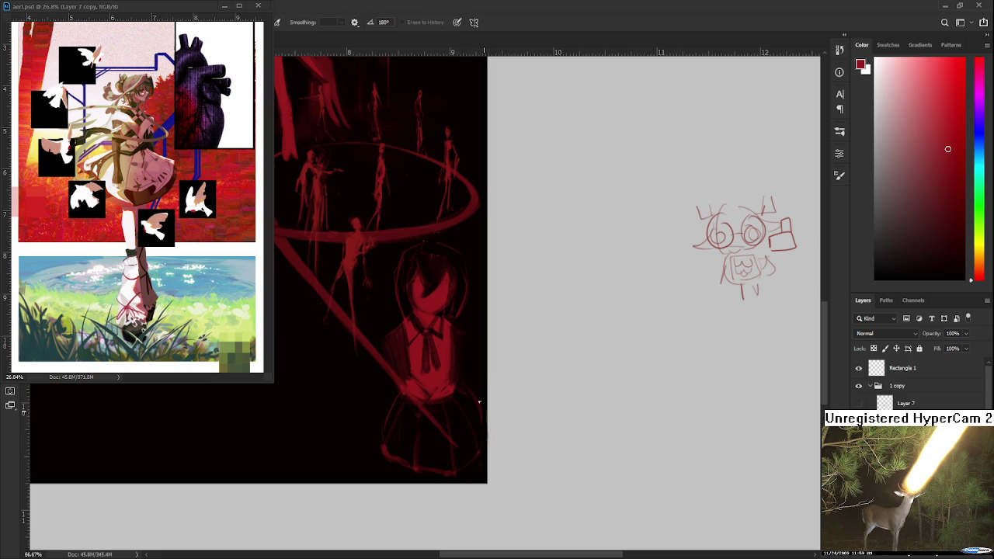
key("b")
key("e")
key("b")
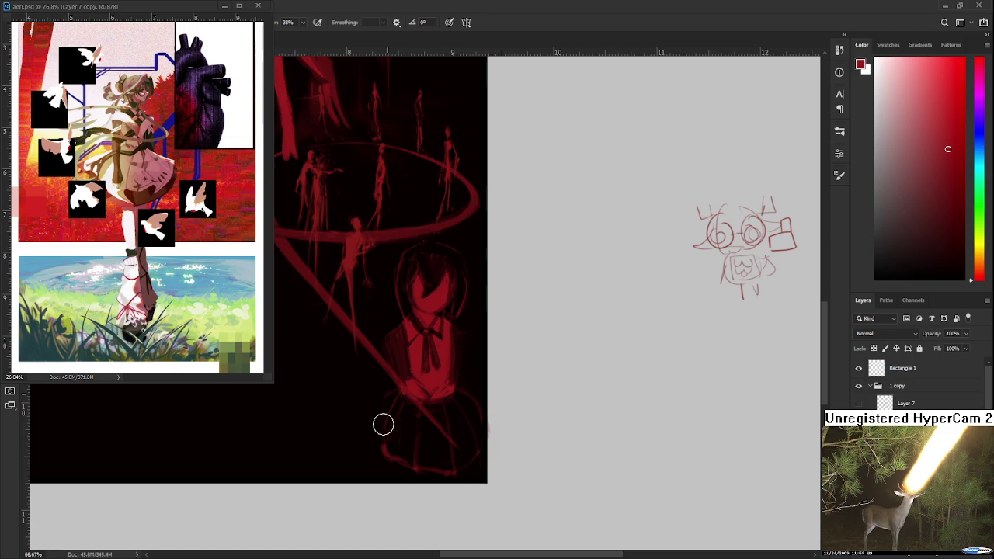
key("e")
key("b")
key("e")
key("b")
key("e")
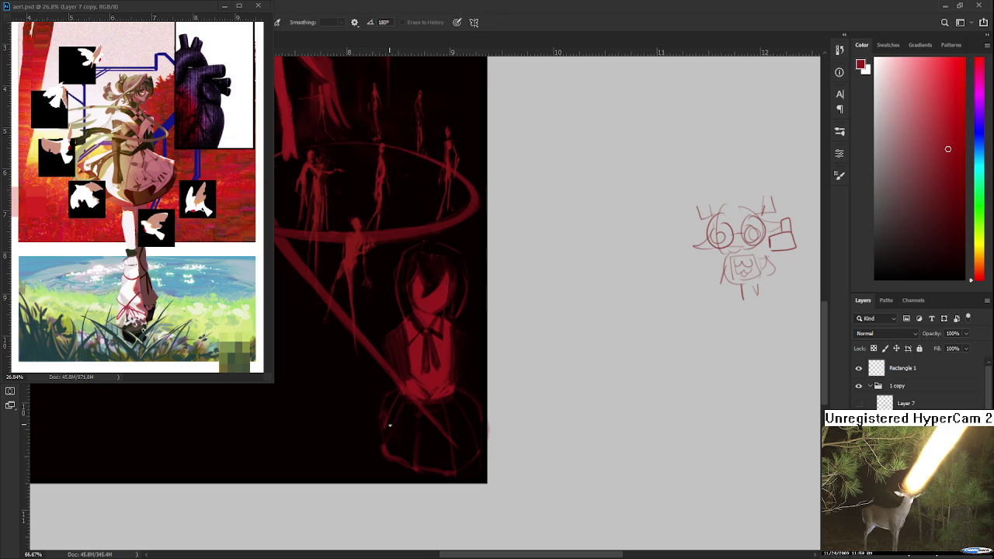
key("b")
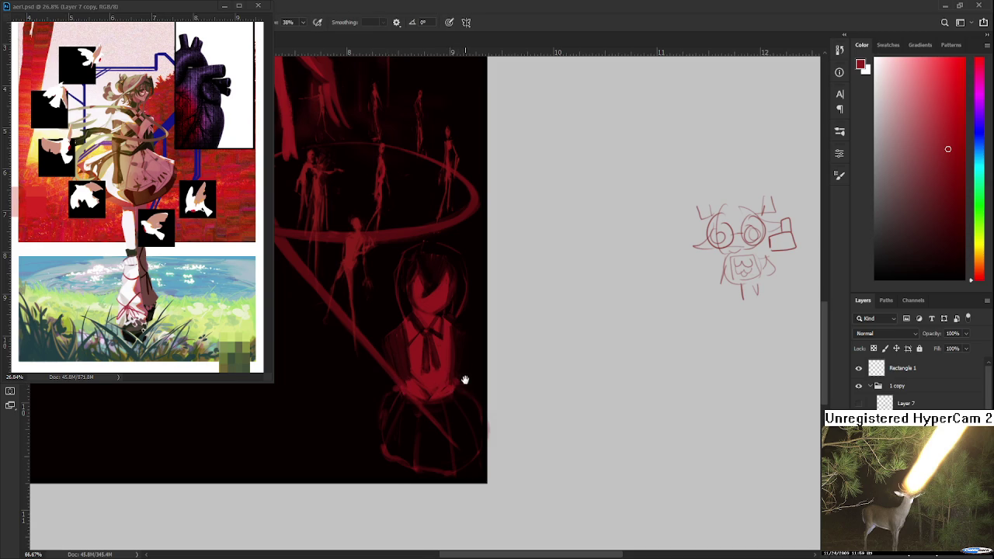
scroll(461, 378, "down", 2)
key("e")
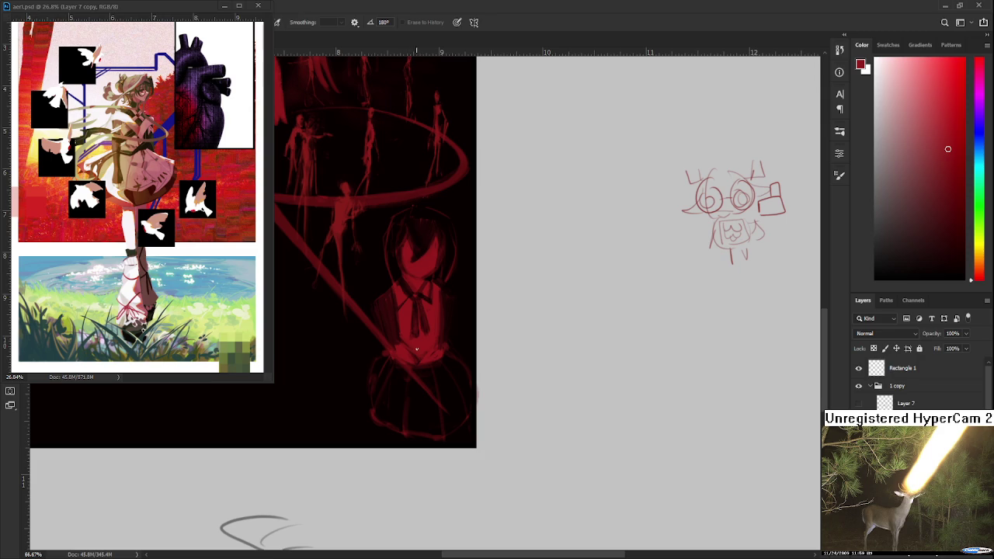
Recentre on the girl and make small painted and erased touch-ups to her figure
key("b")
key("e")
left_click_drag(379, 346, 357, 361)
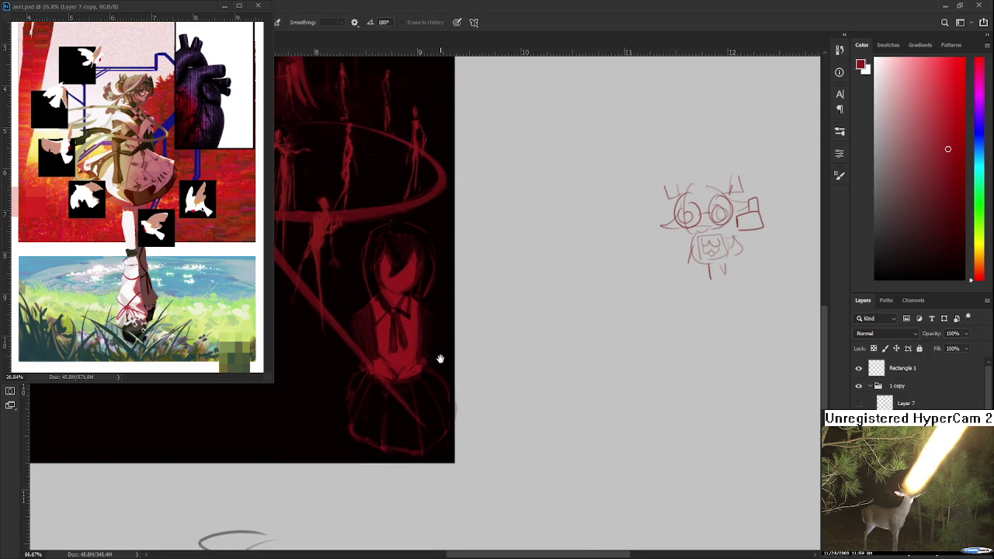
key("b")
key("e")
key("b")
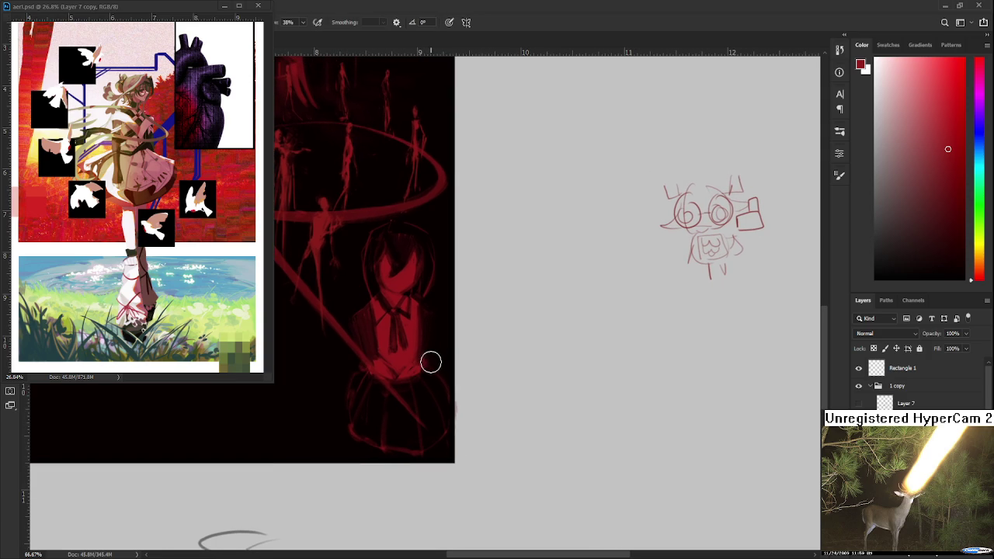
key("e")
scroll(433, 363, "down", 2)
key("b")
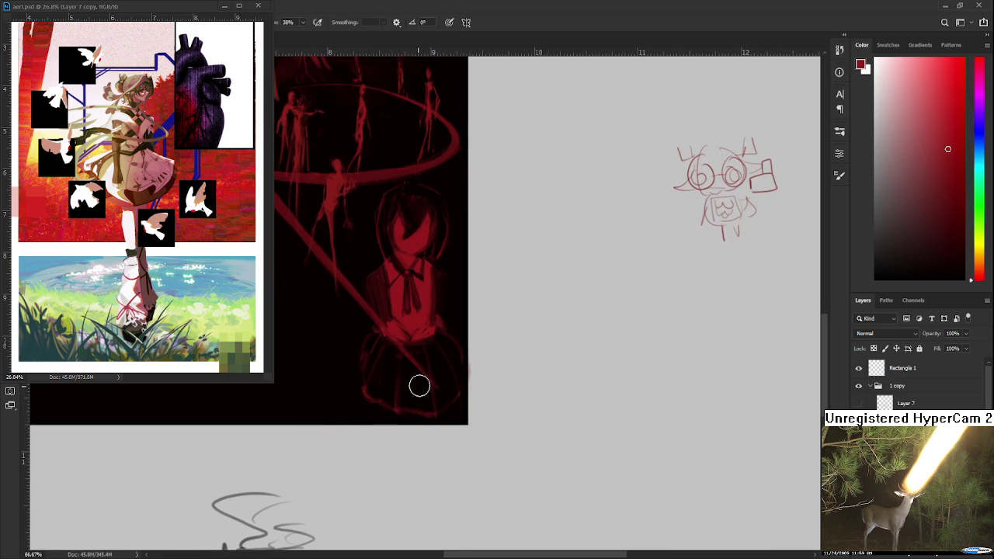
scroll(453, 328, "up", 2)
Lasso the girl, shrink her slightly, shift her, and tilt her counter-clockwise
key("l")
left_click_drag(362, 260, 328, 362)
key("ctrl+t")
left_click_drag(493, 243, 468, 285)
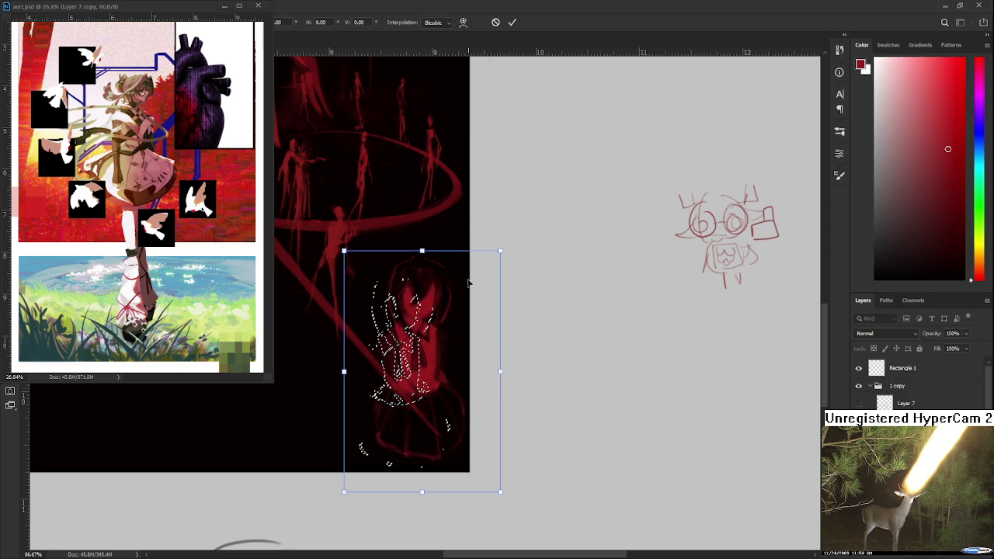
left_click_drag(468, 285, 464, 278)
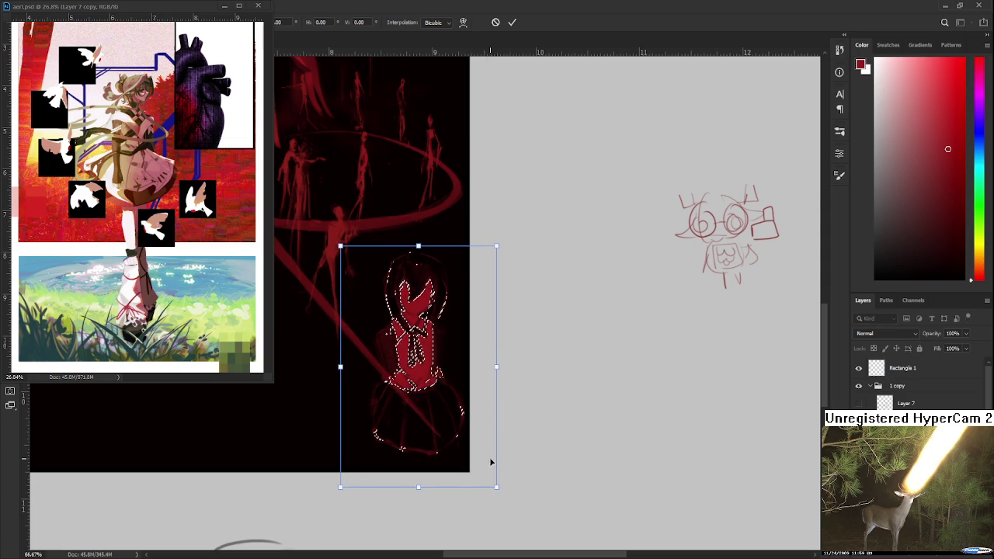
left_click_drag(502, 476, 506, 458)
key("Return")
key("ctrl+d")
Add short red strokes at the girl's skirt hem and legs
key("b")
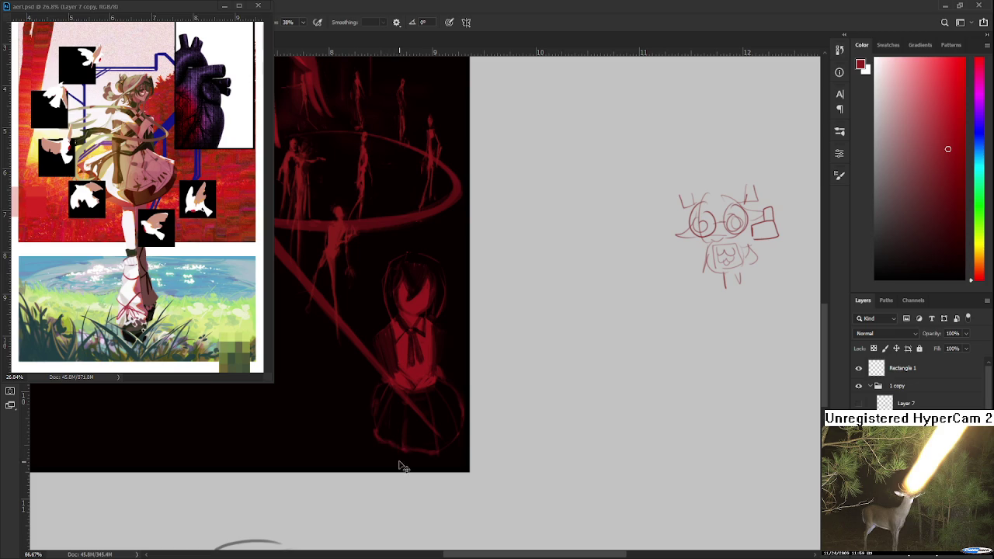
left_click_drag(415, 461, 424, 458)
scroll(446, 410, "down", 1)
Free-transform the girl figure to shrink her slightly and shift her upward
scroll(448, 411, "down", 2)
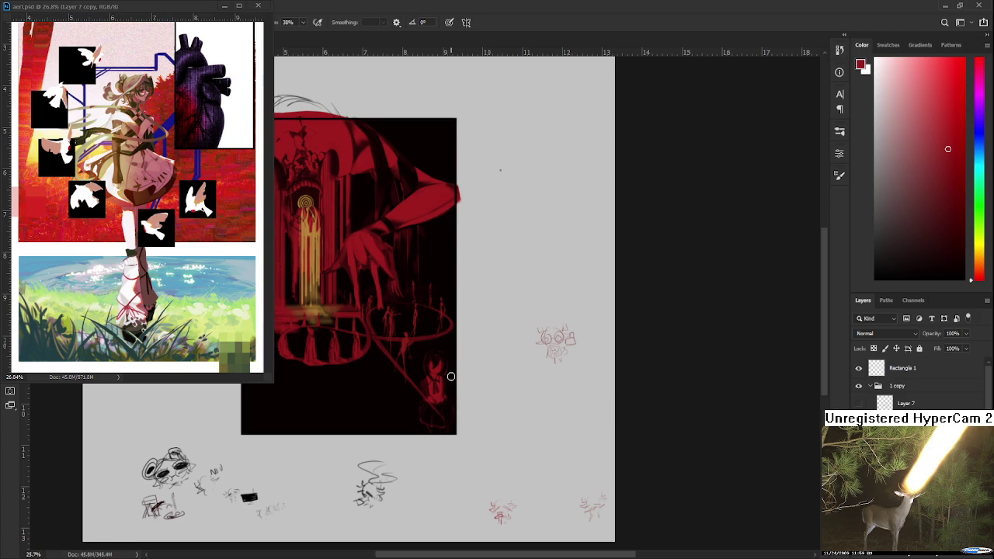
scroll(450, 381, "down", 1)
scroll(470, 384, "up", 1)
scroll(497, 396, "up", 2)
scroll(508, 399, "up", 1)
key("ctrl+t")
left_click_drag(461, 313, 508, 350)
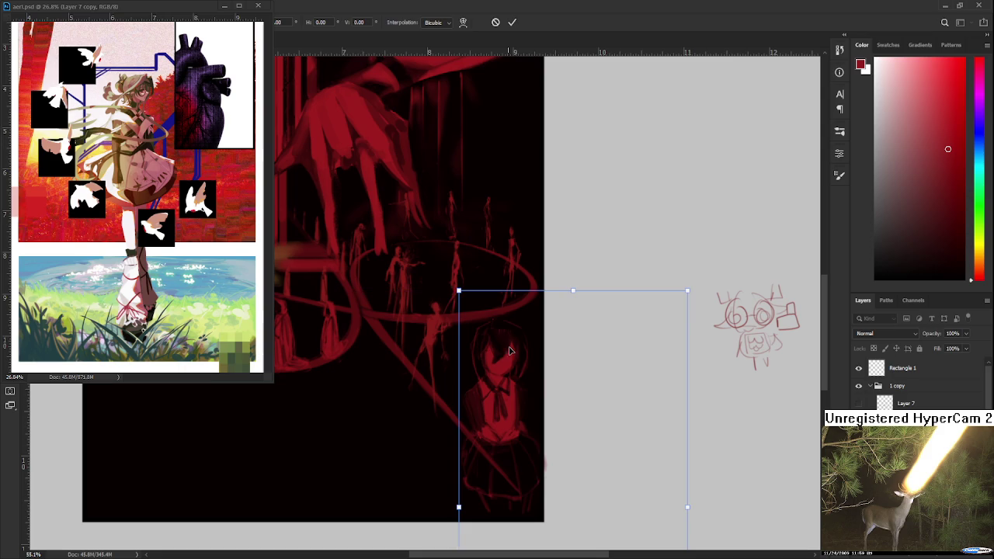
key("Return")
Touch up the girl's edges with alternating brush and eraser strokes
scroll(604, 396, "down", 2)
scroll(604, 402, "down", 1)
scroll(603, 402, "down", 2)
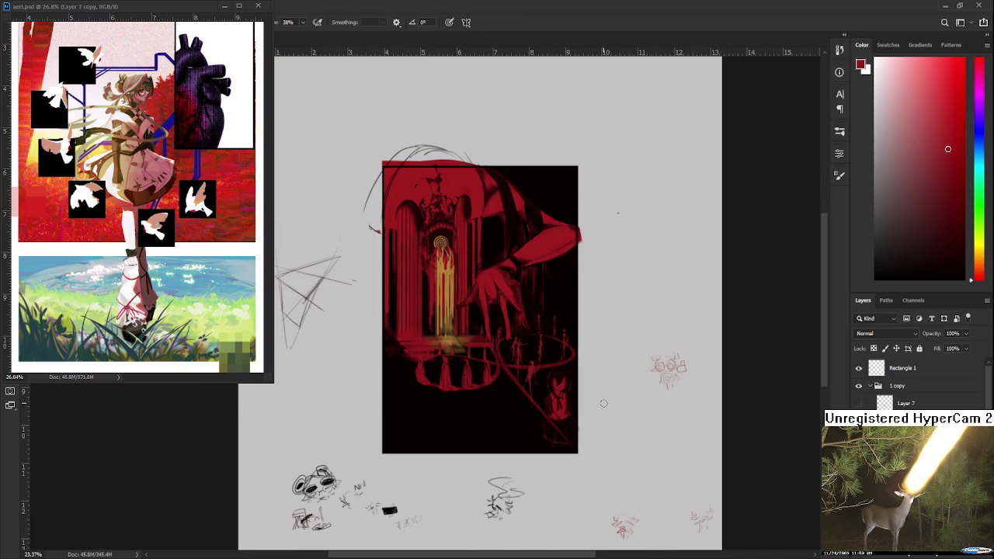
scroll(533, 373, "down", 1)
scroll(533, 372, "up", 2)
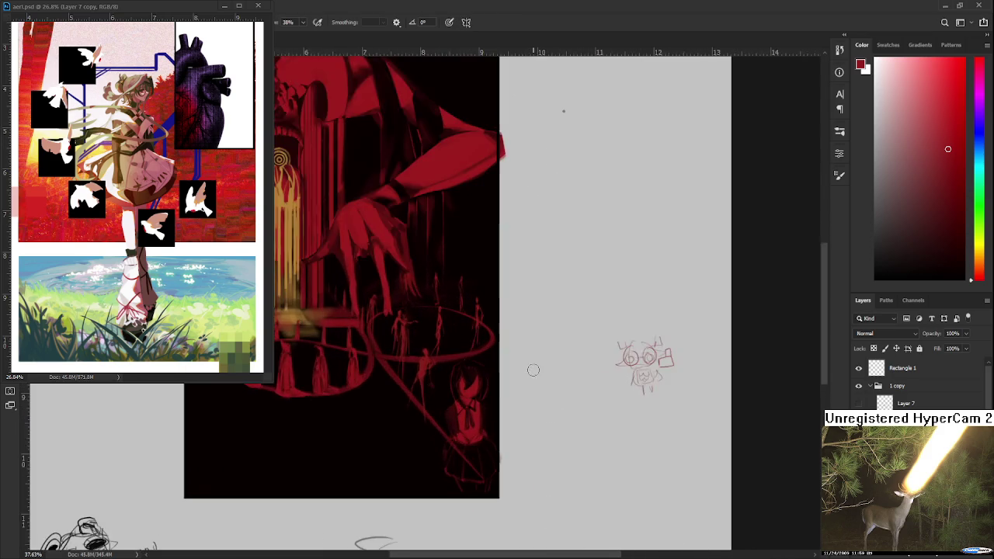
scroll(533, 373, "up", 1)
scroll(489, 378, "up", 2)
key("e")
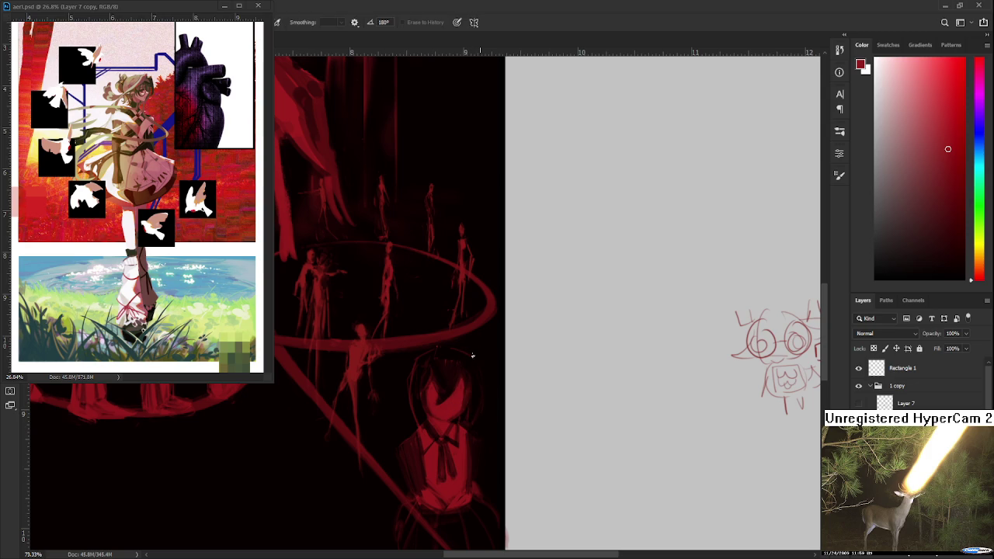
key("b")
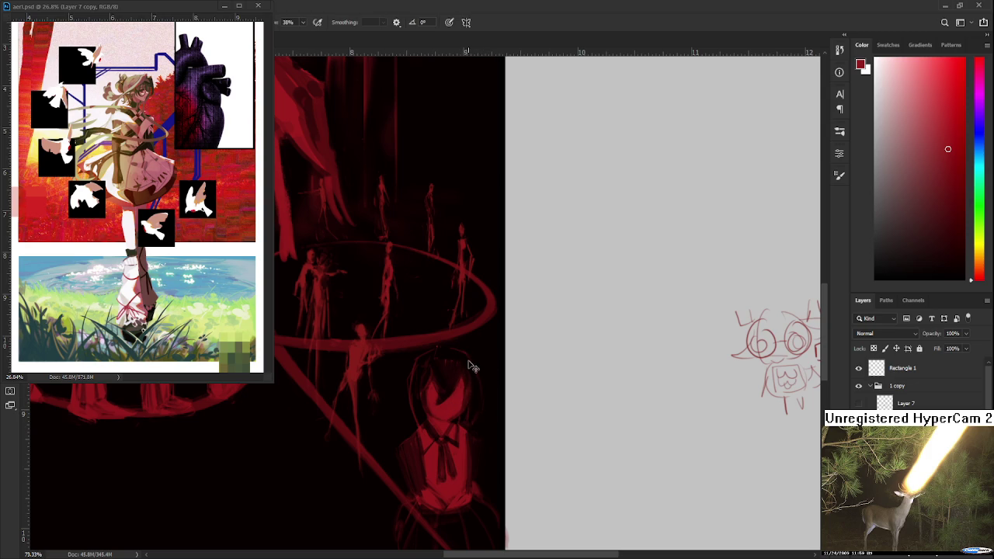
key("e")
key("b")
key("e")
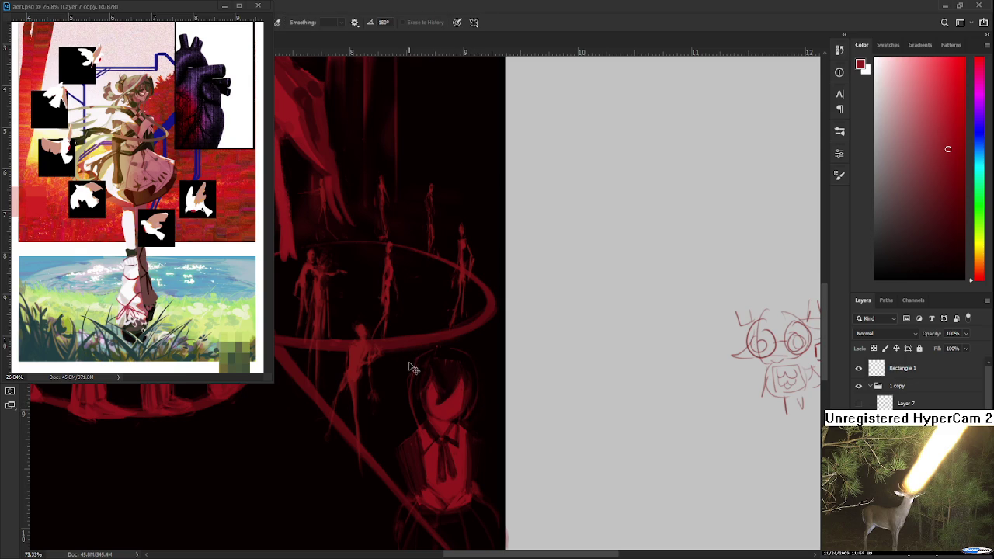
key("b")
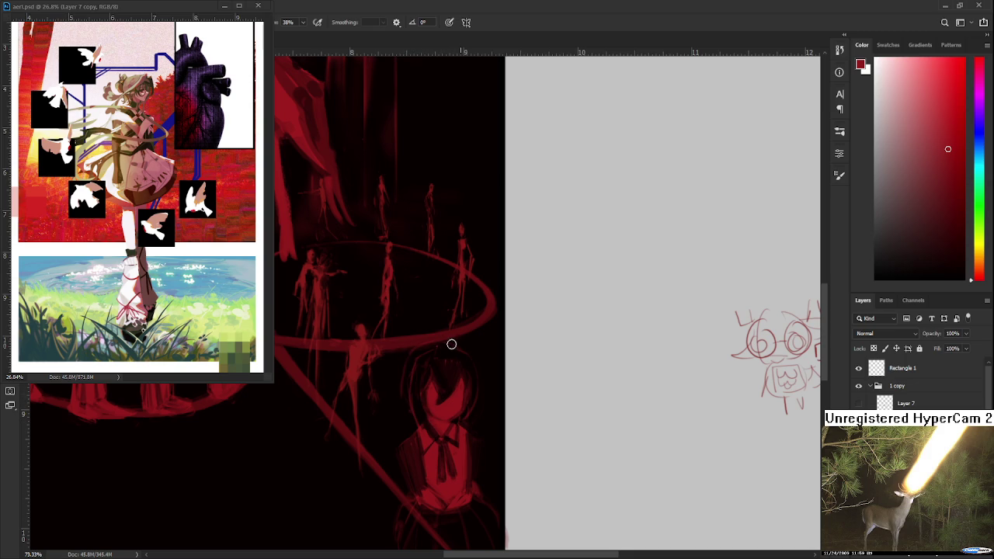
key("e")
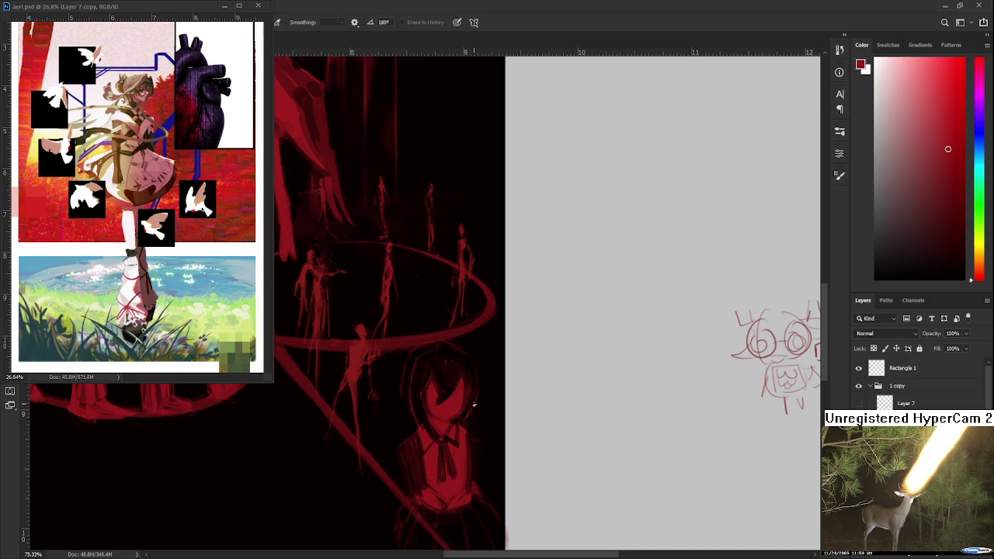
key("b")
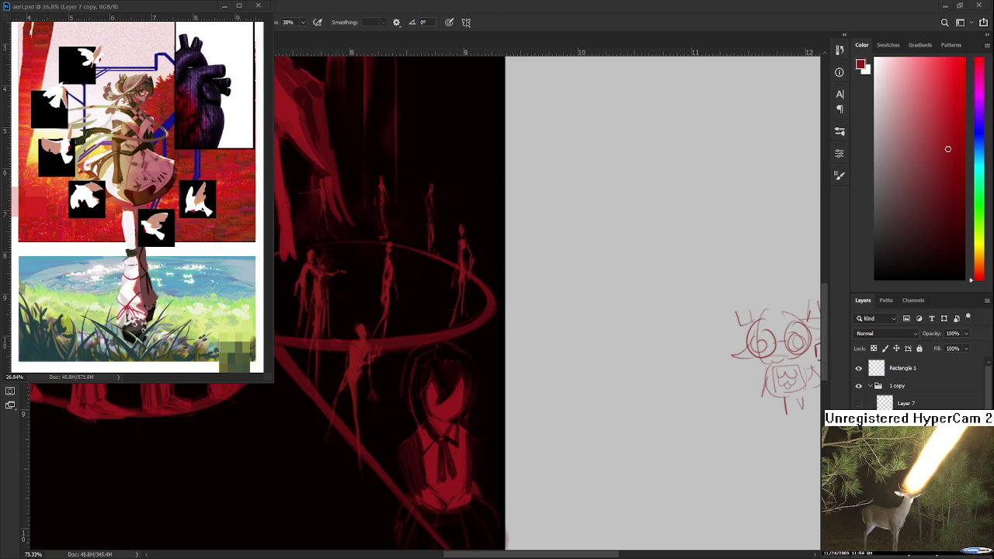
Erase stray marks around the girl's skirt and recentre the view on her
scroll(461, 466, "down", 3)
scroll(462, 466, "up", 1)
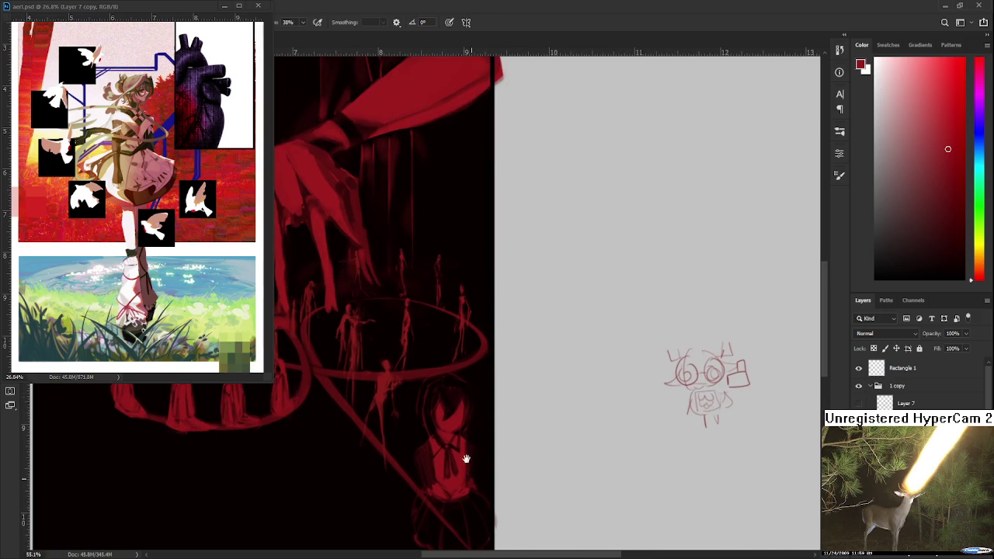
scroll(468, 471, "down", 3)
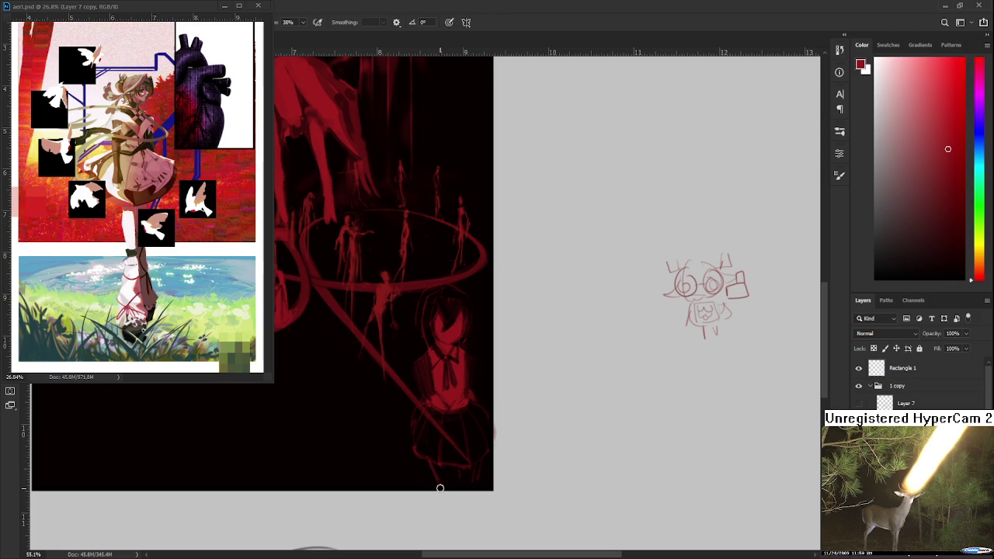
key("e")
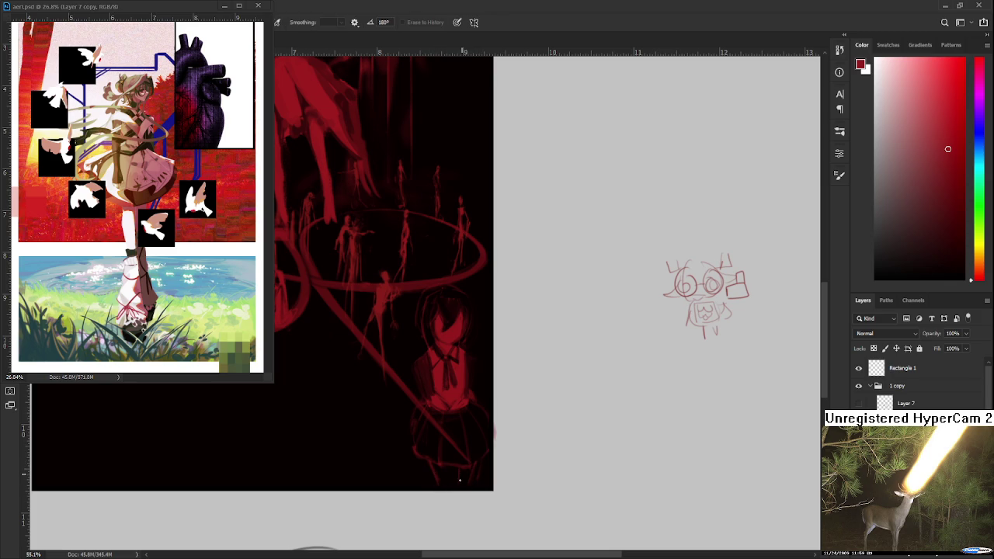
key("b")
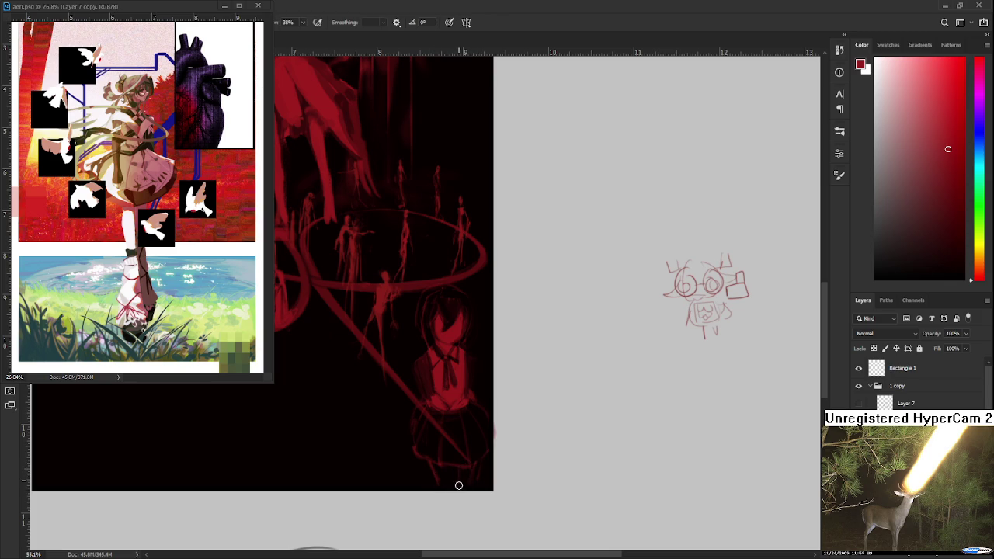
key("e")
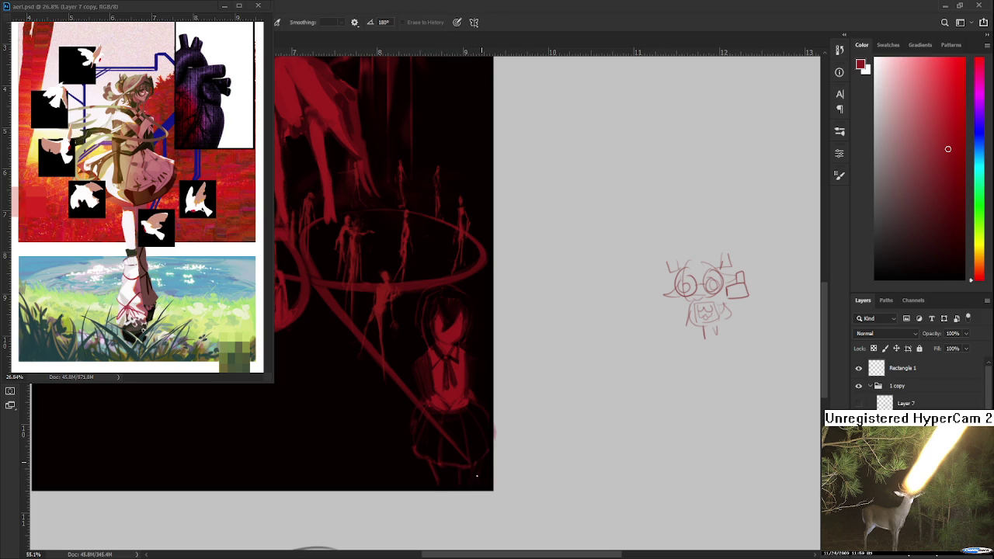
key("b")
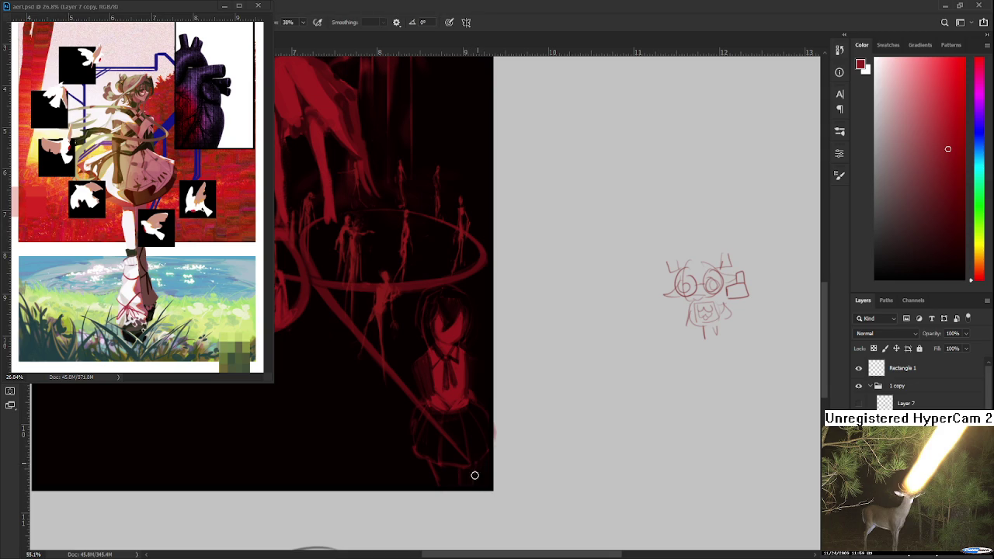
left_click_drag(476, 470, 495, 468)
scroll(519, 448, "down", 2)
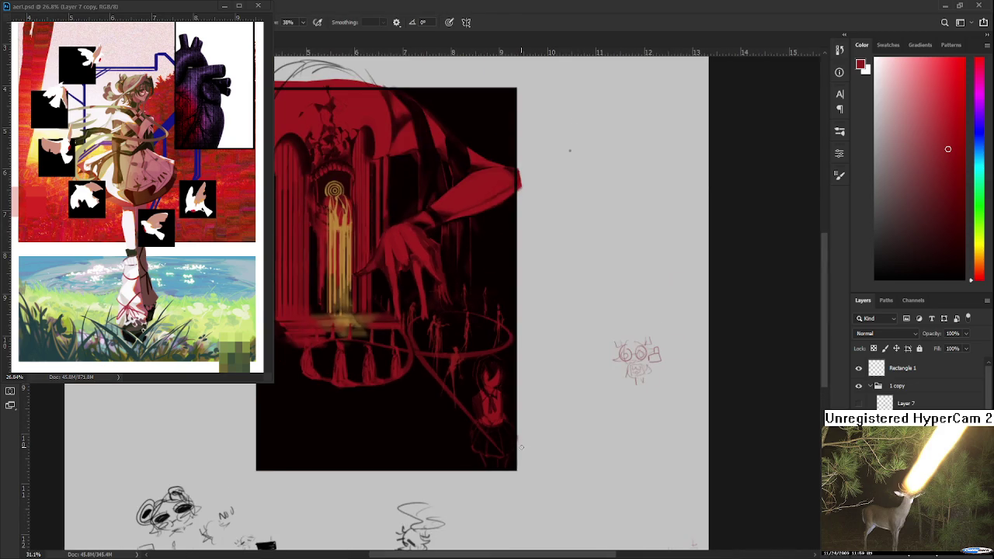
scroll(551, 403, "up", 2)
scroll(550, 402, "up", 1)
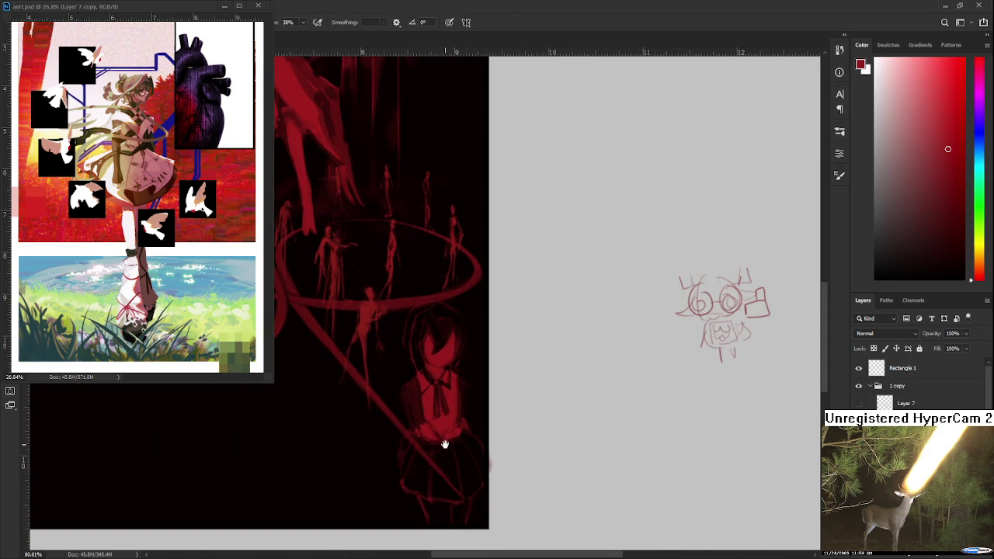
left_click_drag(443, 446, 480, 453)
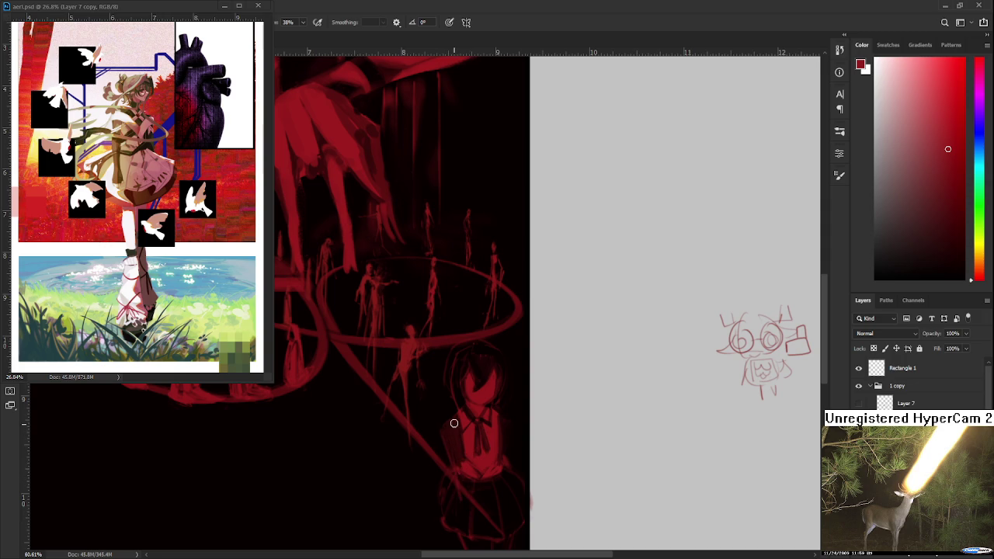
Sample black from the background and crimson from the painting for touch-ups
left_click(488, 492, "alt")
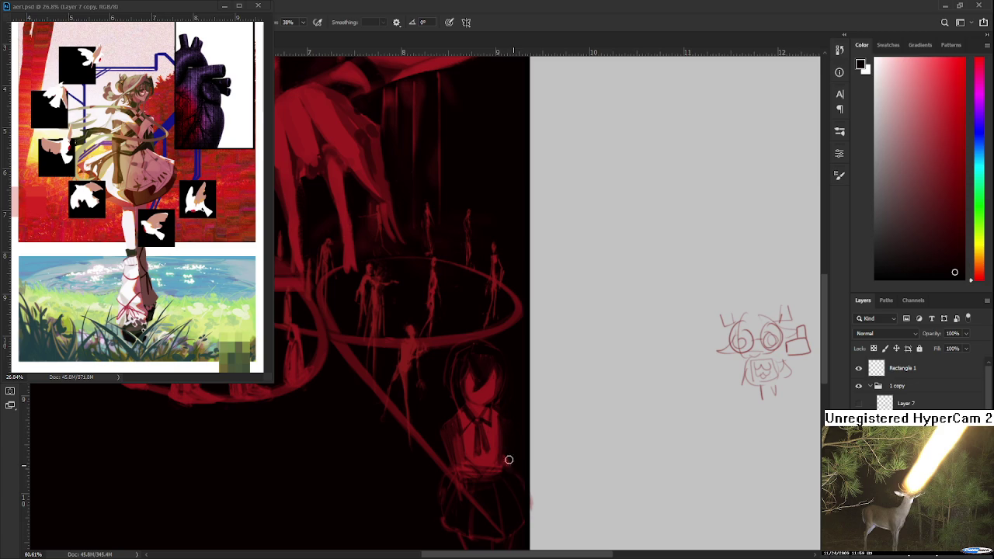
key("e")
key("b")
left_click(501, 423, "alt")
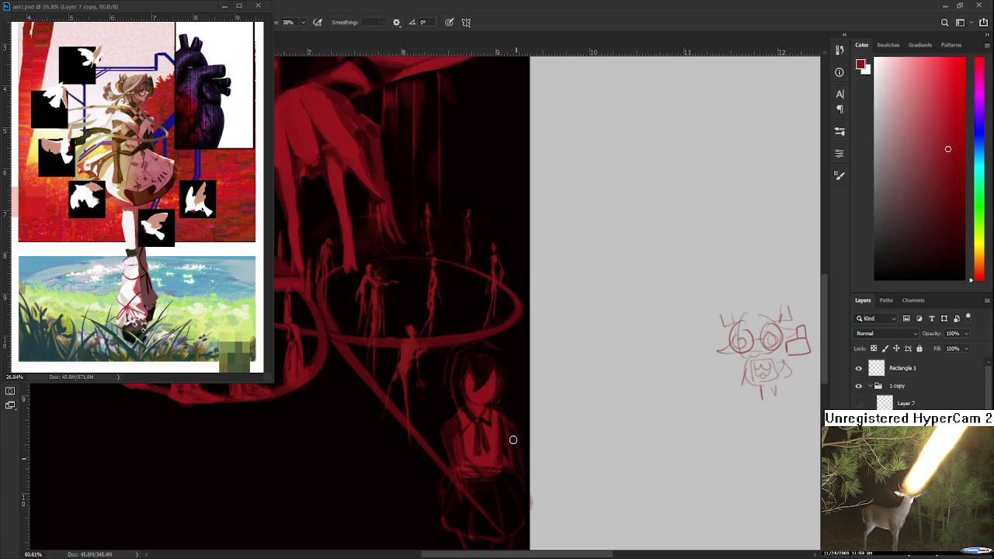
key("e")
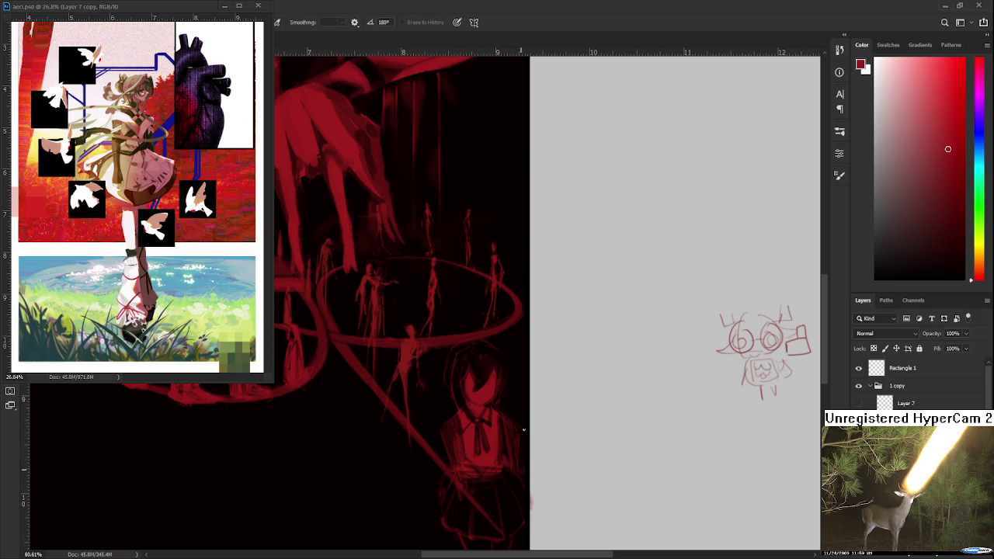
key("b")
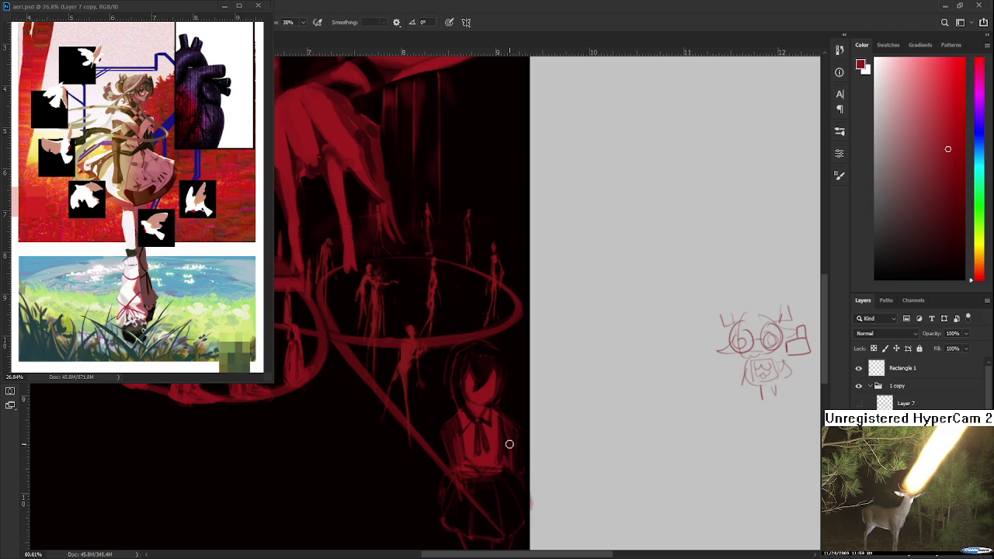
Make final small painted and erased touch-ups along the girl's outline
key("e")
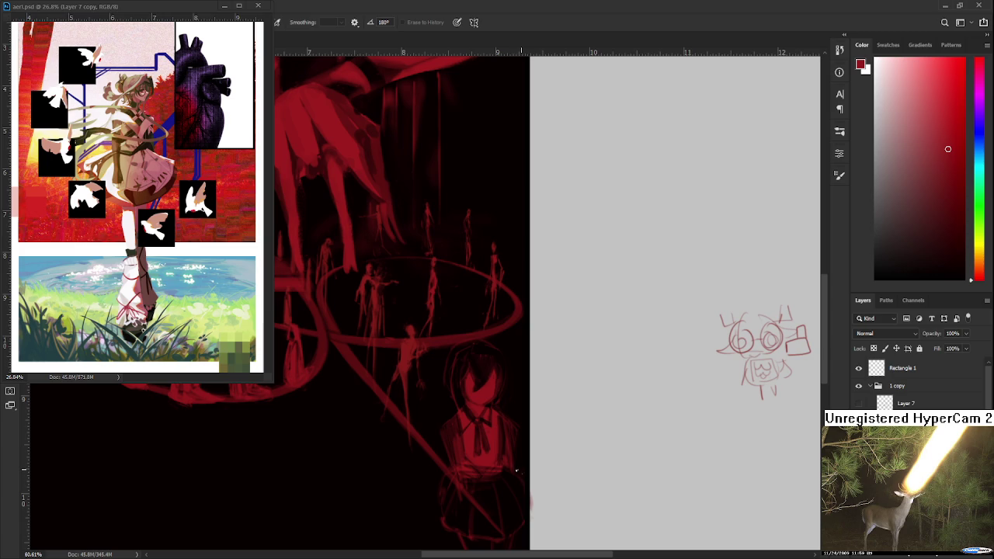
key("b")
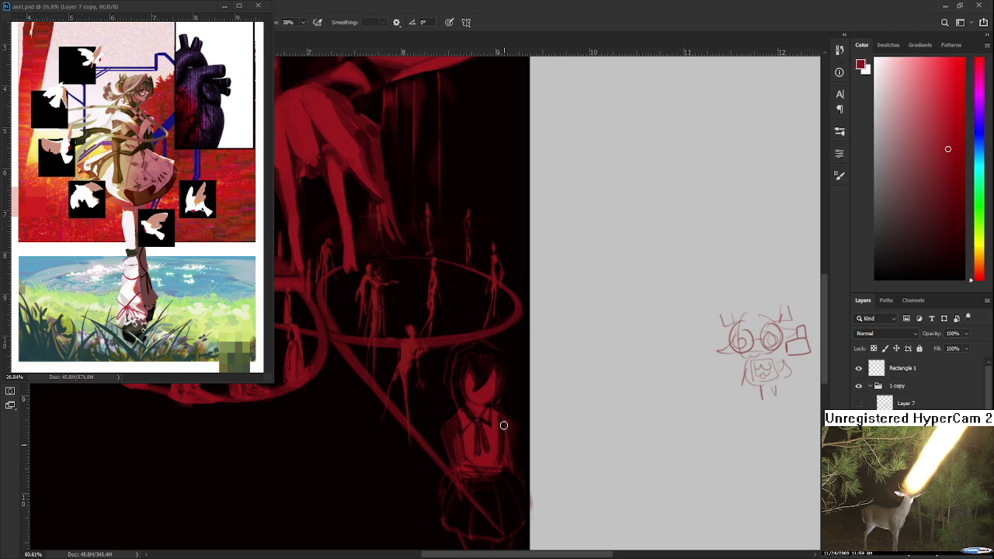
key("e")
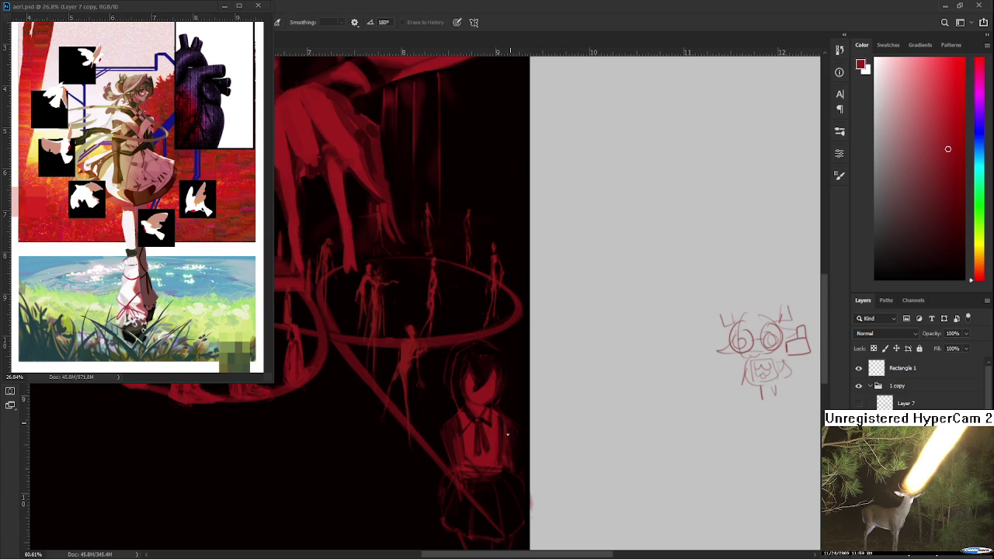
key("b")
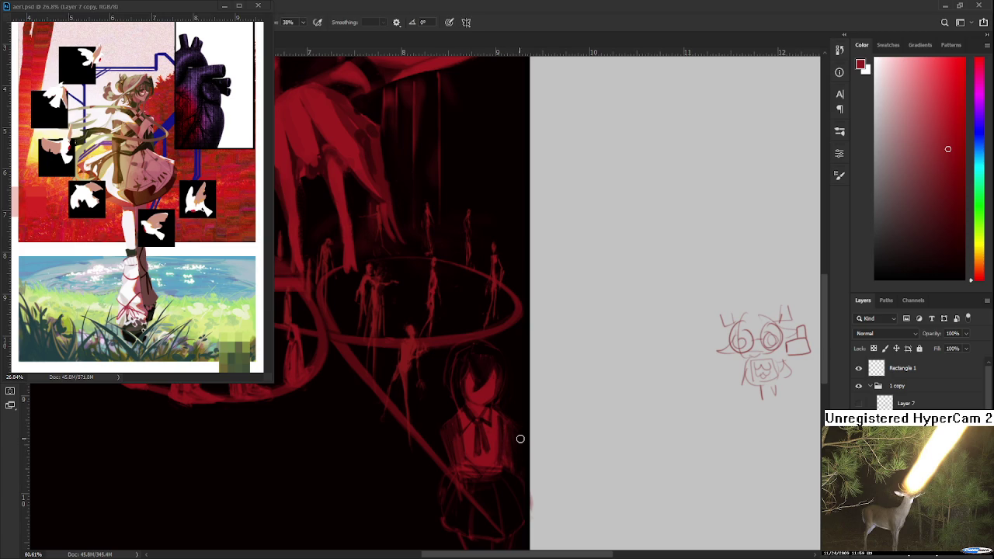
key("e")
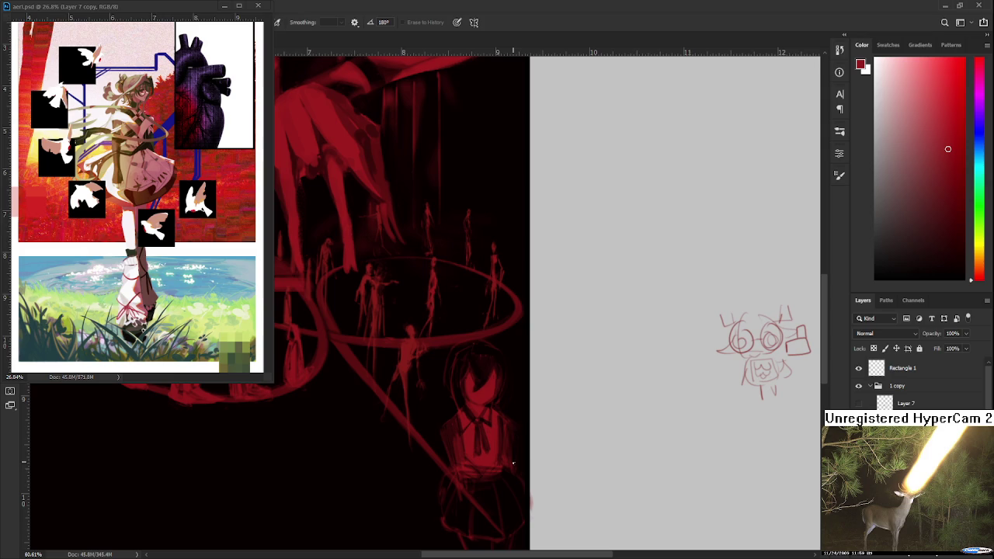
key("b")
key("e")
key("b")
key("e")
scroll(600, 105, "down", 3)
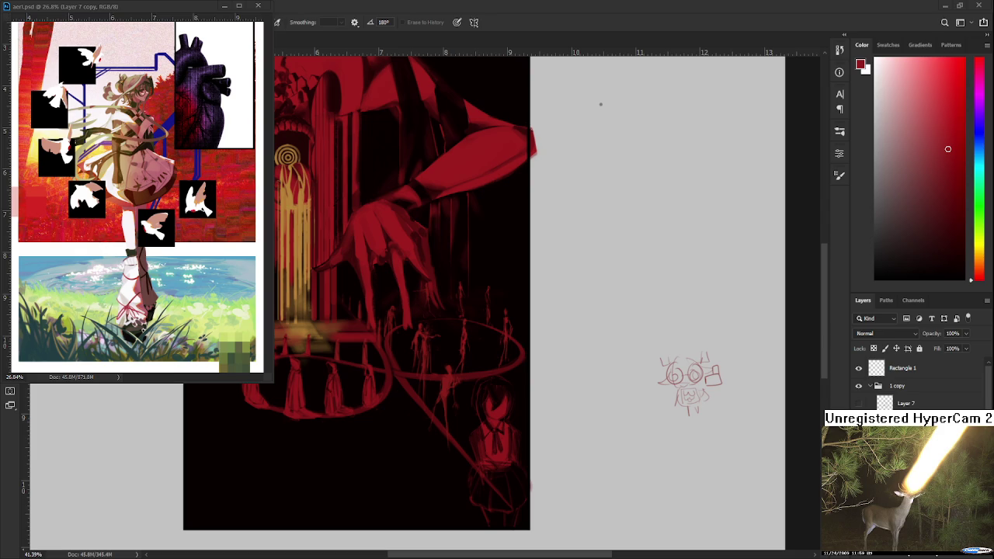
Zoom out to 25.7%, pan across the canvas, then zoom in to 73% on the uniformed girl
left_click_drag(479, 424, 548, 447)
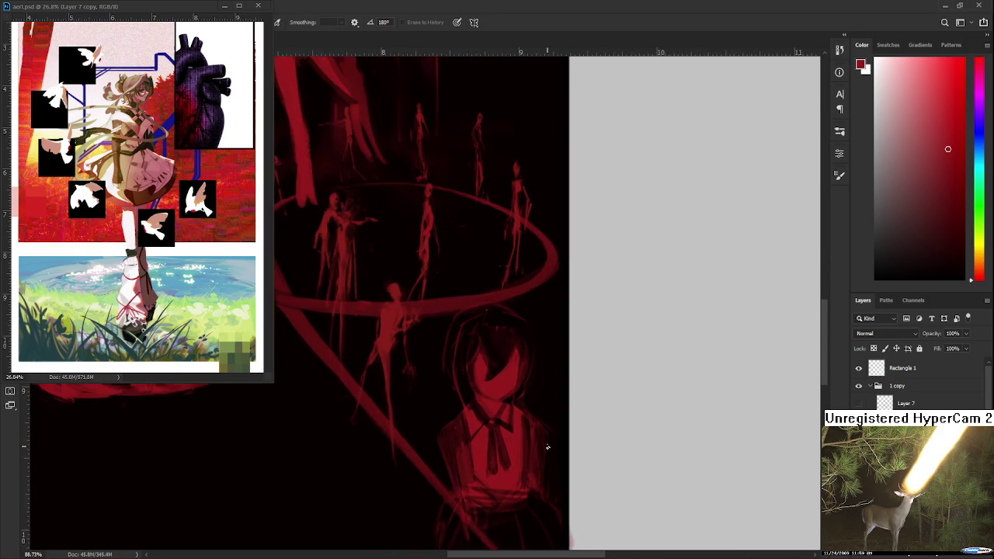
scroll(548, 448, "down", 1)
scroll(548, 448, "down", 2)
scroll(548, 448, "down", 2)
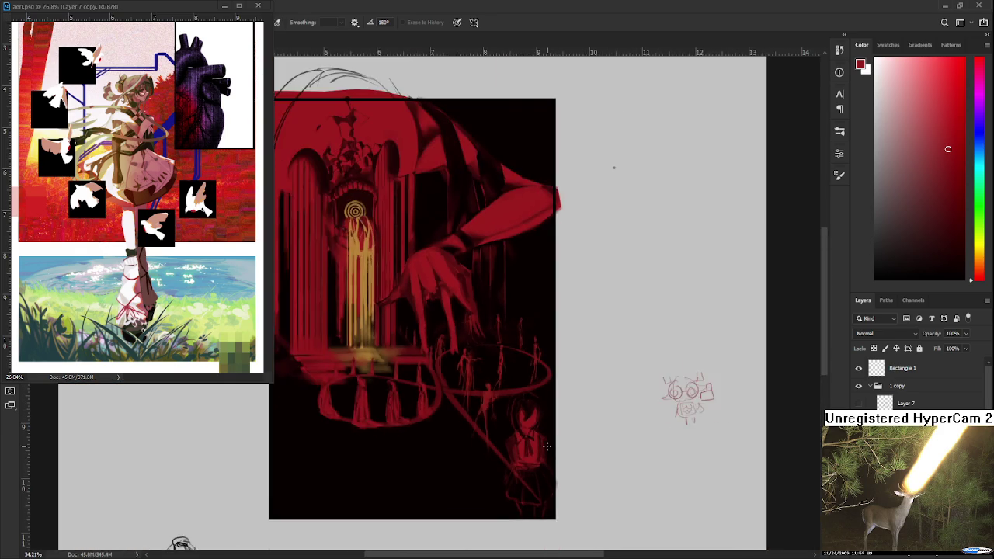
scroll(548, 447, "down", 1)
left_click_drag(548, 447, 501, 387)
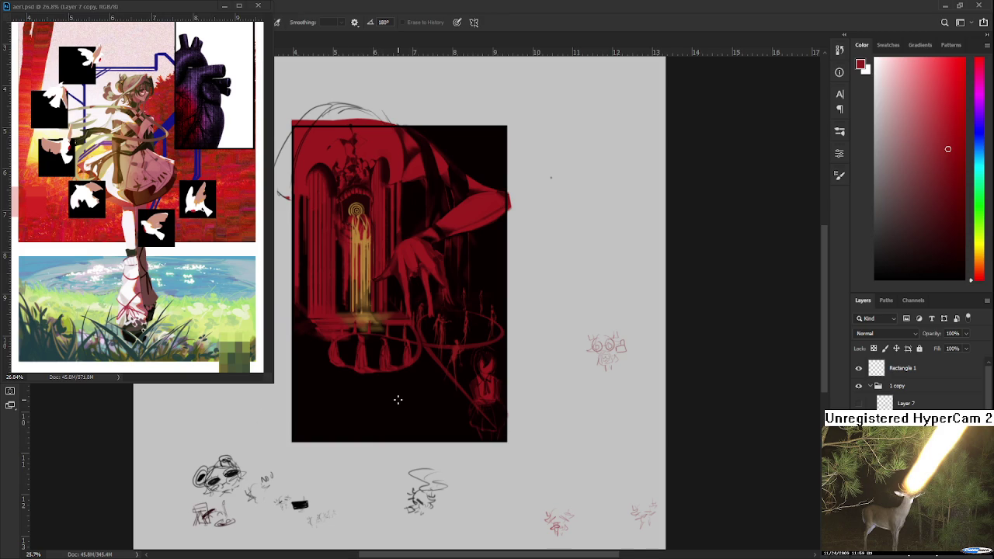
scroll(398, 400, "up", 1)
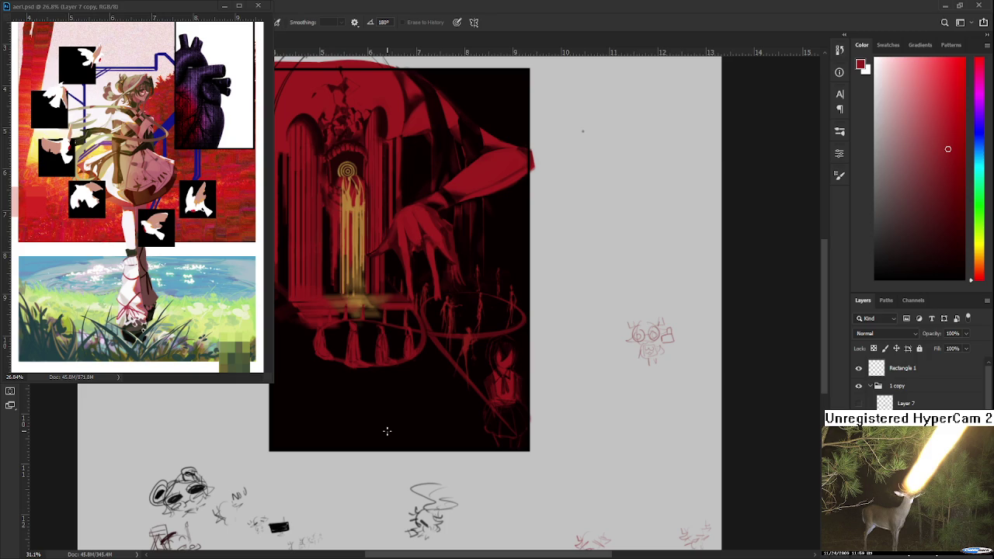
mouse_move(462, 392)
left_mouse_down()
mouse_move(516, 393)
mouse_move(440, 395)
left_mouse_up()
key("b")
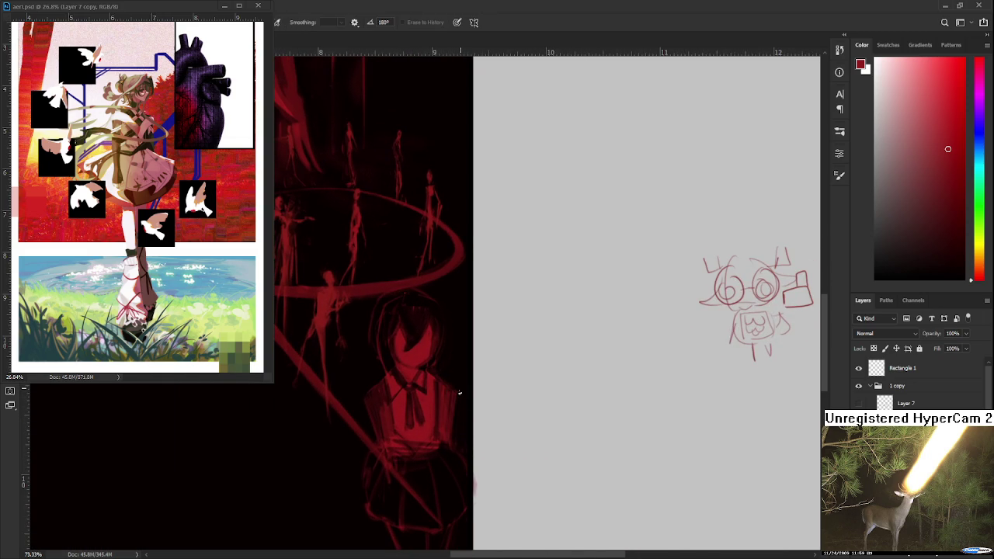
Lasso the girl's skirt and legs and transform them downward to lengthen her body
key("e")
left_click_drag(458, 396, 470, 297)
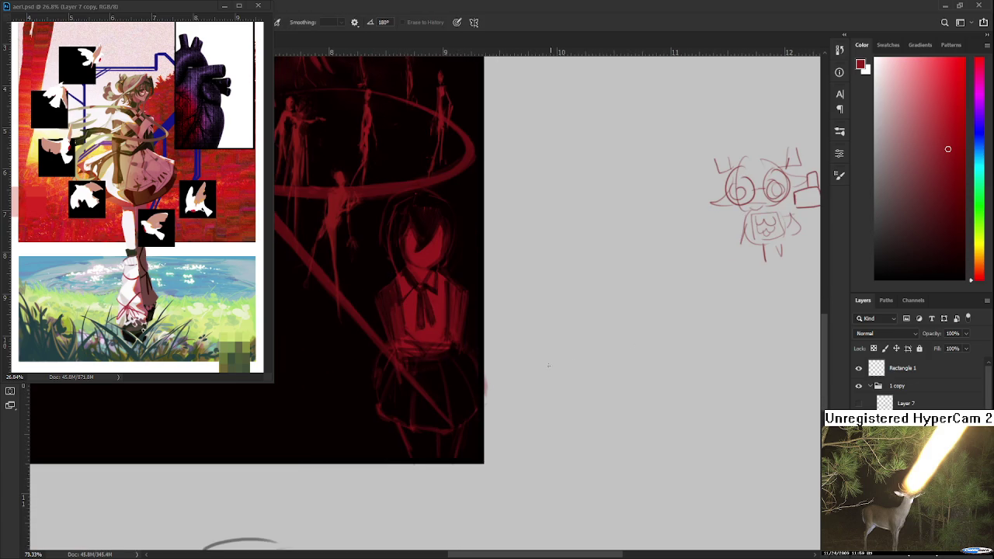
left_click_drag(419, 402, 424, 396)
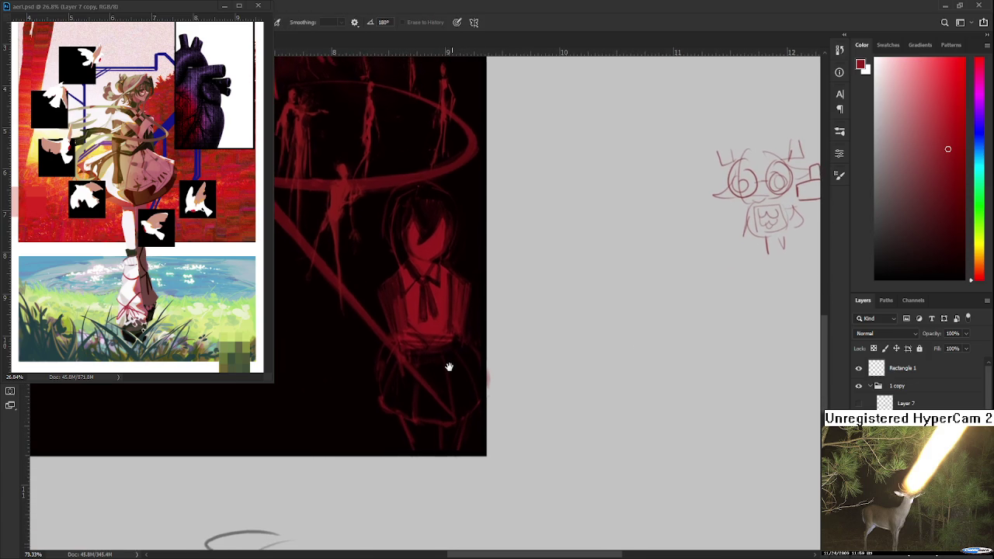
key("l")
mouse_move(402, 354)
left_mouse_down()
mouse_move(394, 338)
mouse_move(534, 379)
mouse_move(440, 355)
mouse_move(445, 397)
left_mouse_up()
key("ctrl+t")
key("Return")
key("ctrl+d")
Sample red from the painting and paint over the girl's torso and shirt
key("b")
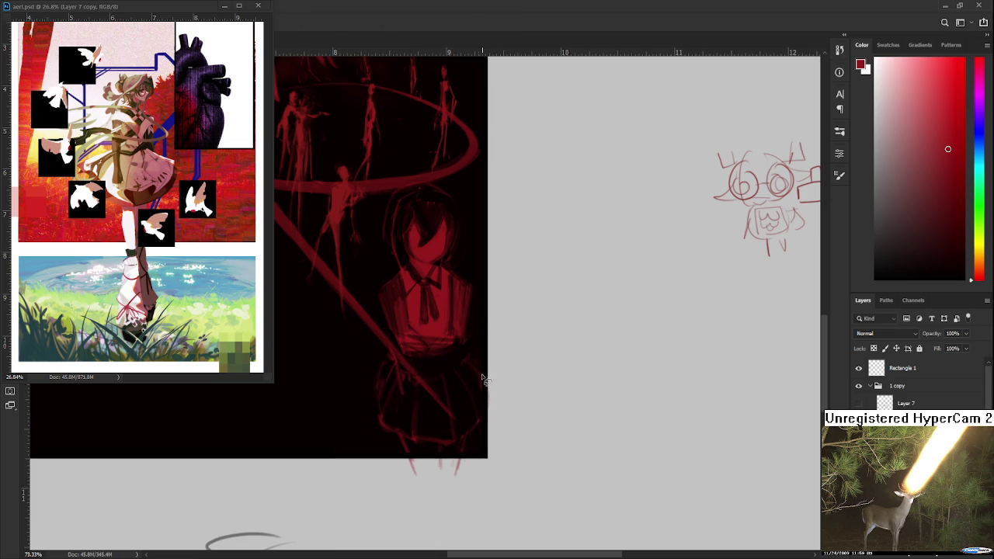
left_click(428, 337, "alt")
mouse_move(427, 337)
left_mouse_down()
mouse_move(411, 350)
mouse_move(419, 368)
mouse_move(437, 360)
mouse_move(435, 337)
mouse_move(450, 353)
mouse_move(438, 371)
mouse_move(448, 368)
mouse_move(464, 386)
left_mouse_up()
Resample the figure's red and add brighter red touches at the girl's waist
left_click(435, 337, "alt")
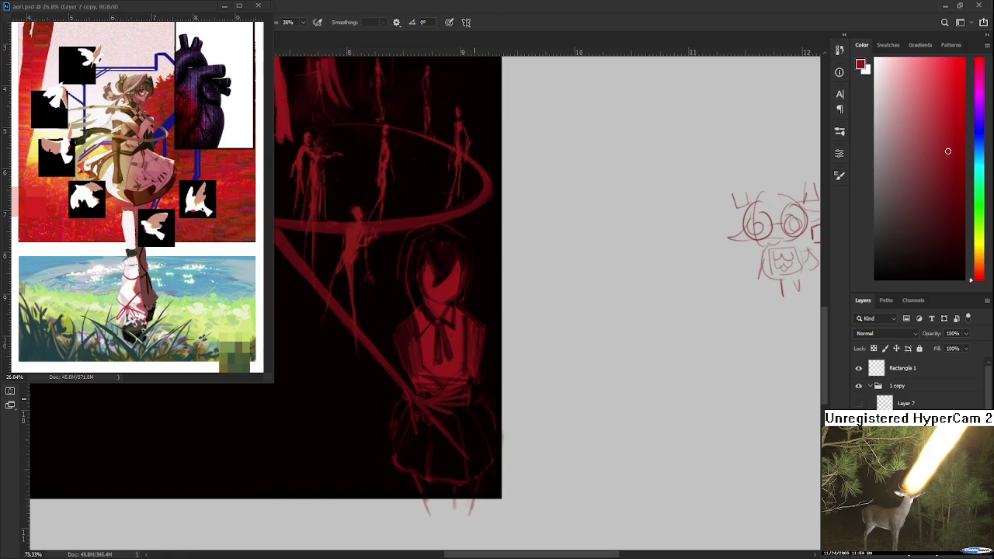
scroll(480, 373, "down", 2)
scroll(480, 372, "down", 2)
scroll(480, 372, "down", 2)
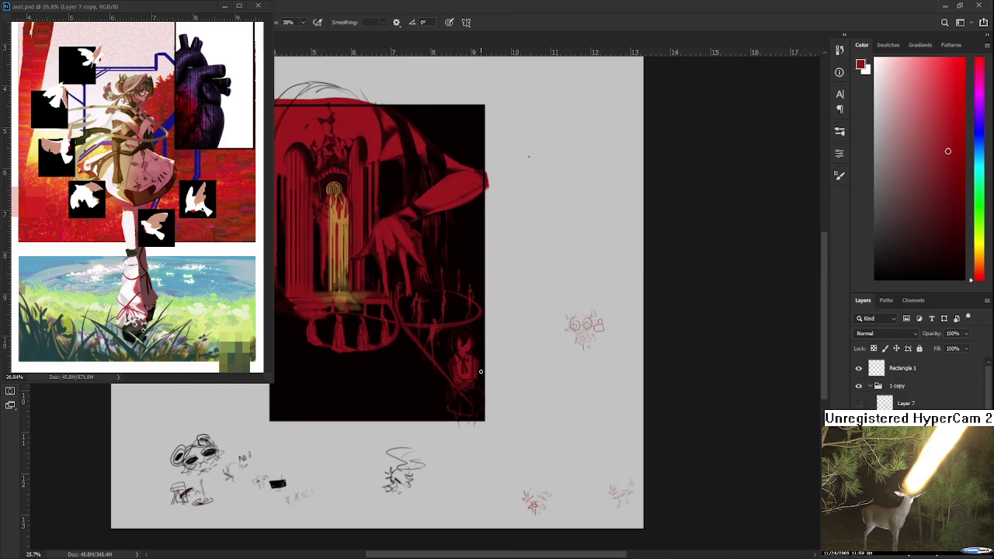
scroll(481, 372, "up", 1)
scroll(478, 371, "down", 1)
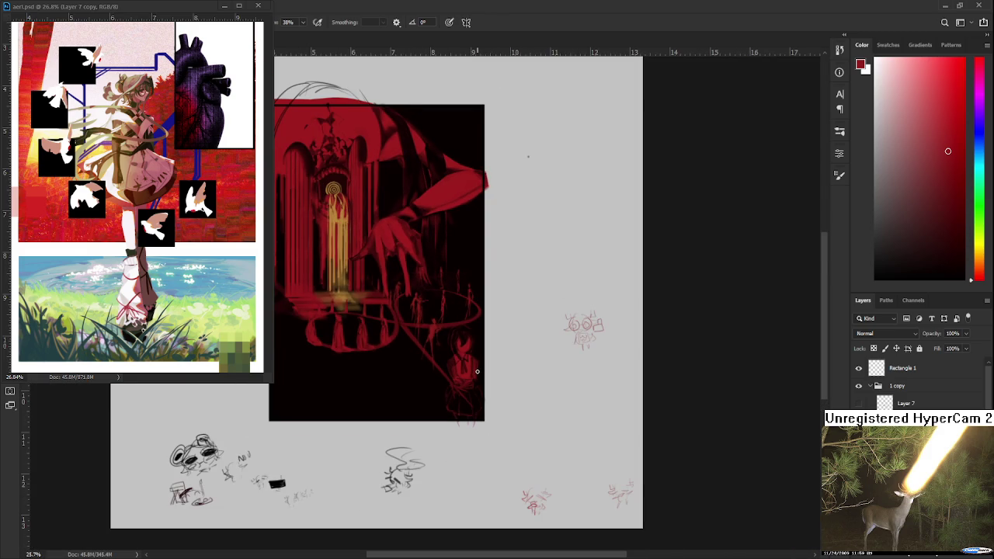
scroll(478, 372, "up", 1)
scroll(476, 370, "up", 2)
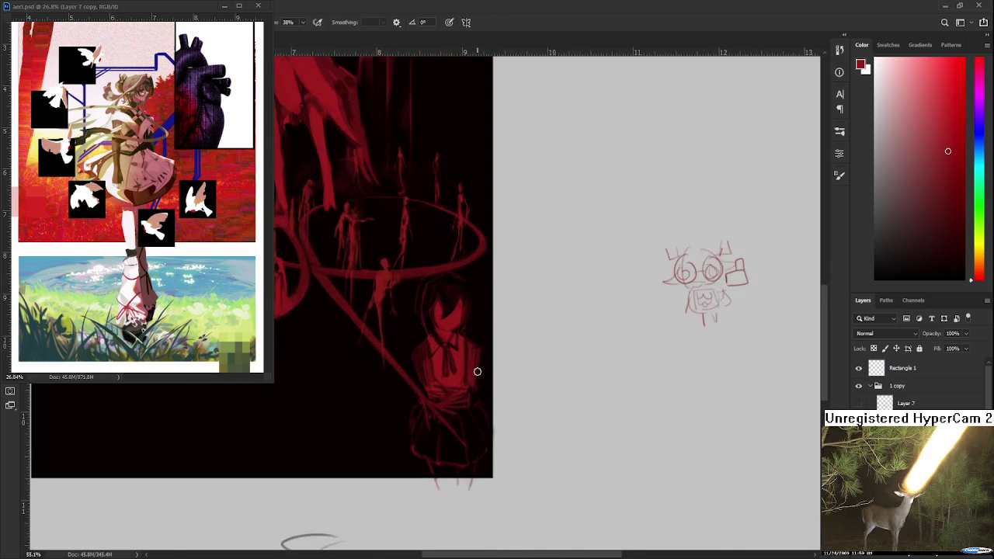
scroll(470, 370, "up", 1)
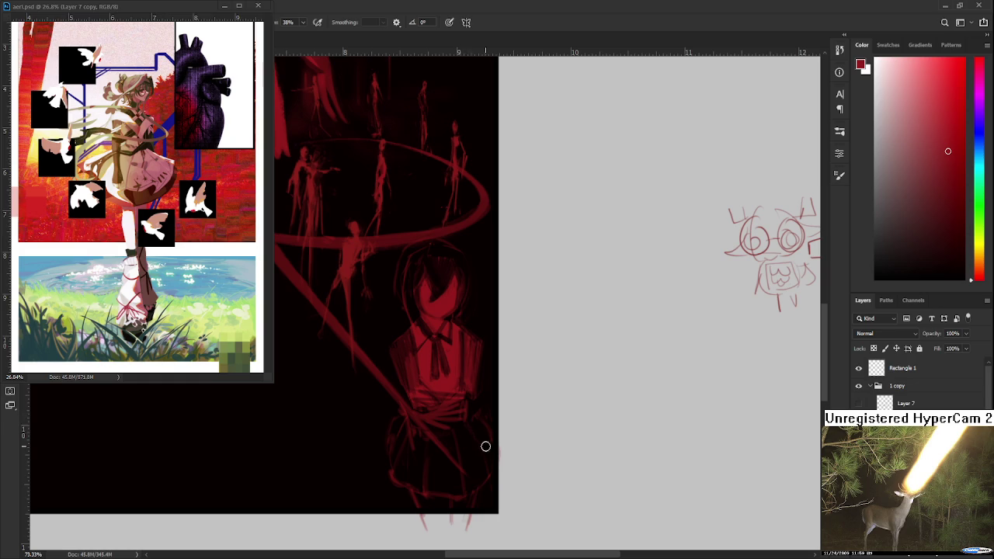
key("e")
key("b")
key("e")
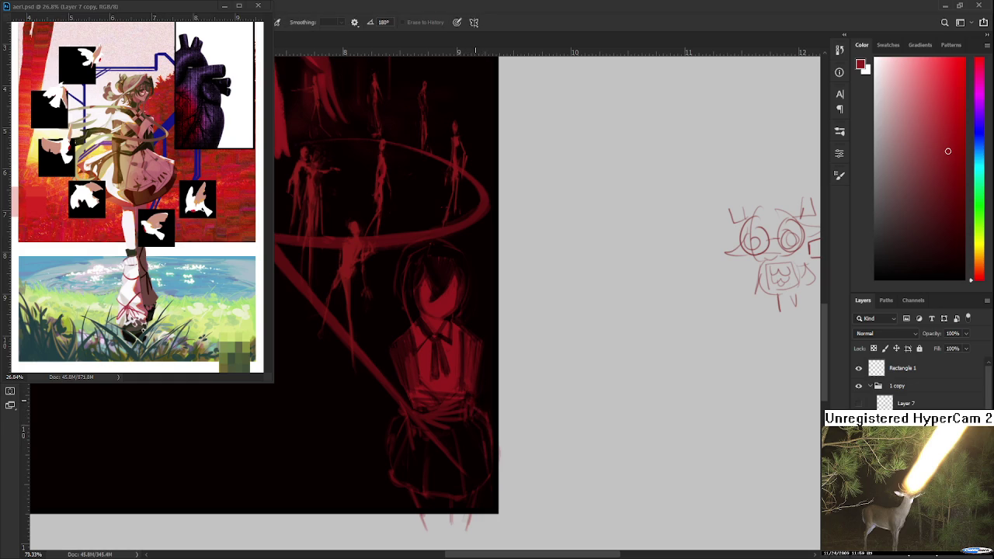
key("b")
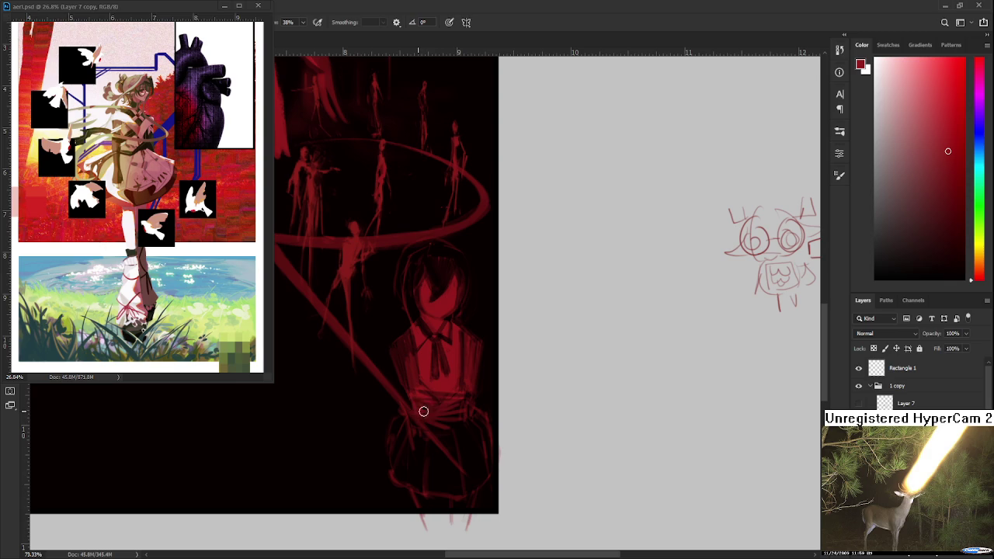
scroll(422, 404, "down", 1)
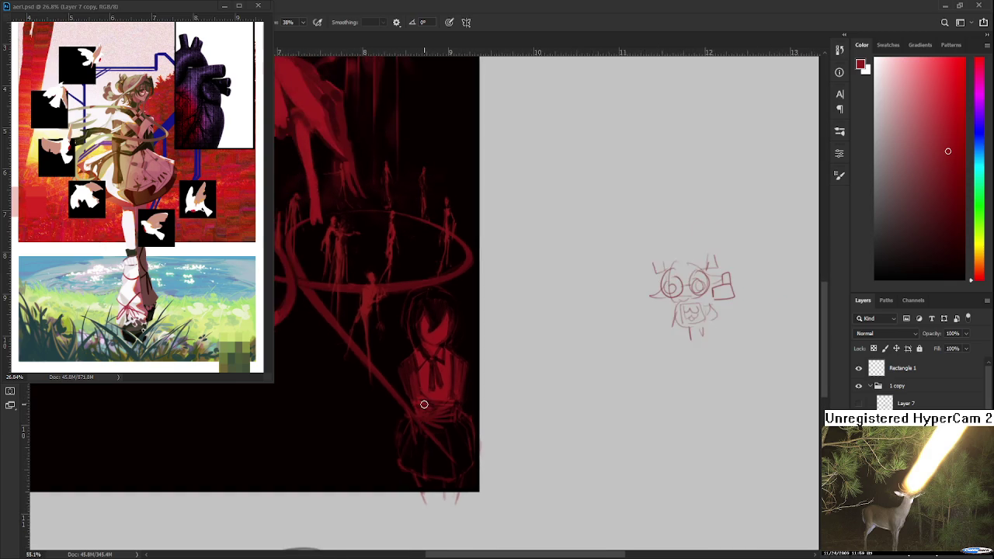
scroll(418, 409, "down", 1)
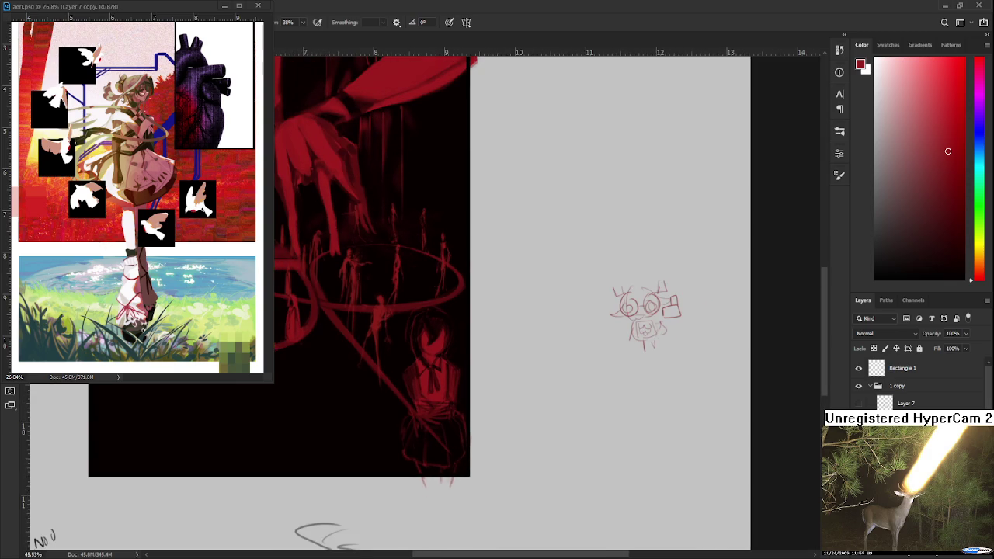